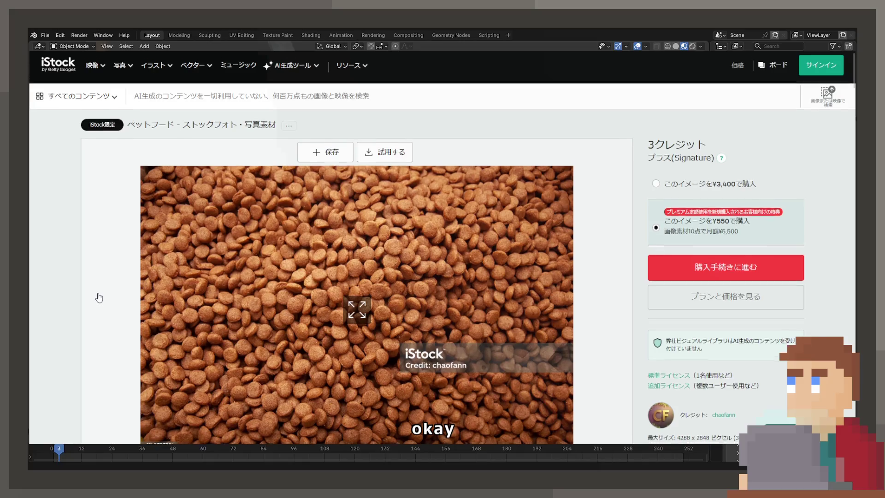
Open the first similar dog food photo on iStock, then go back to the texture results
scroll(99, 298, "down", 5)
scroll(96, 300, "down", 4)
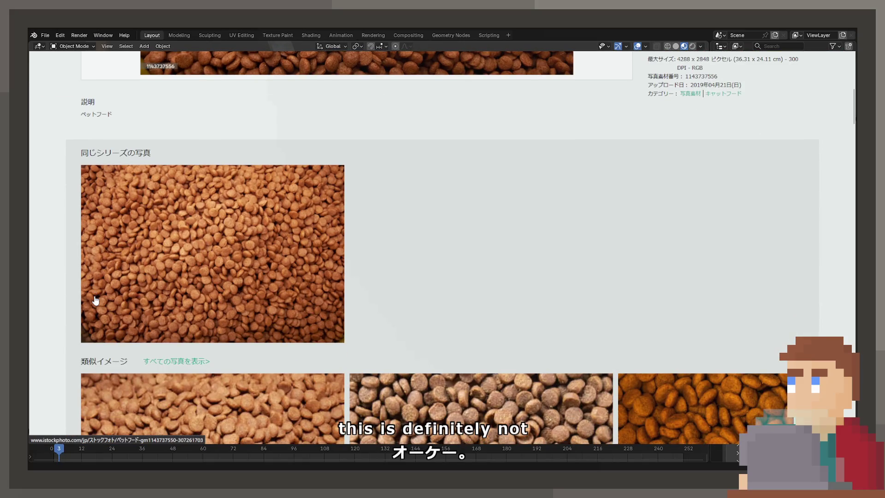
scroll(92, 297, "down", 4)
scroll(87, 291, "up", 2)
left_click(127, 332)
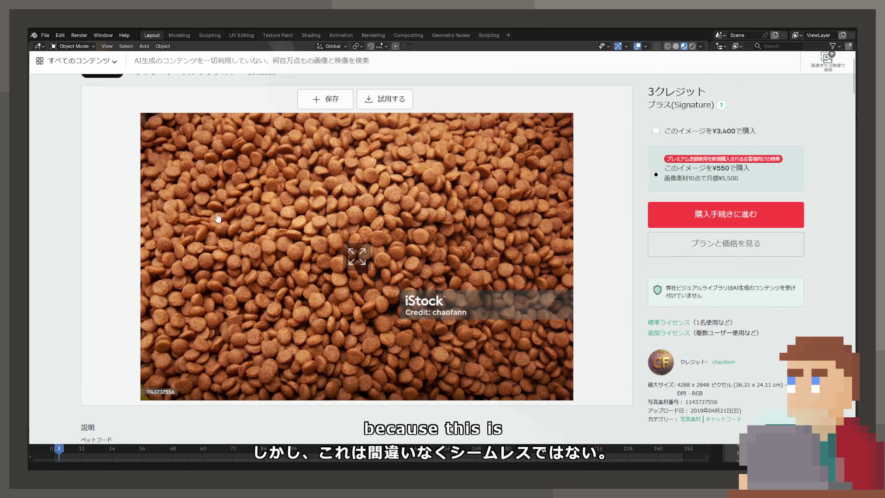
key("alt+Left")
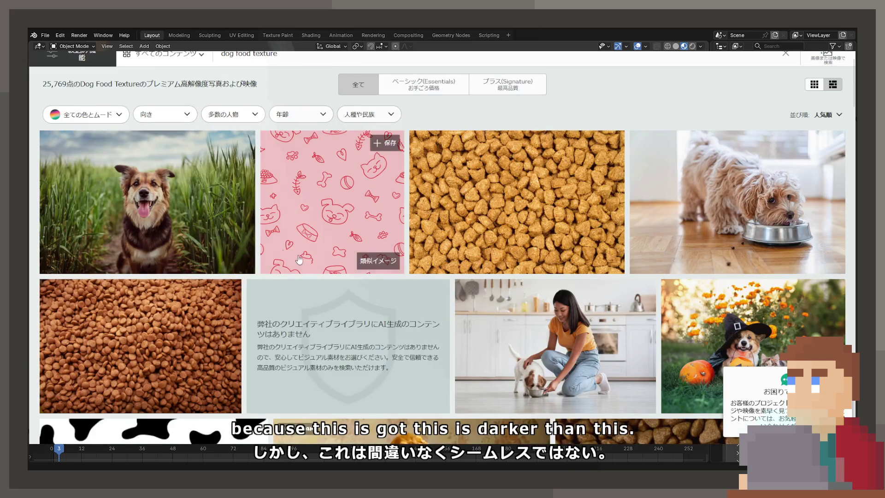
View the heart-shaped dog food texture's details, then return to the web search results
scroll(305, 257, "down", 4)
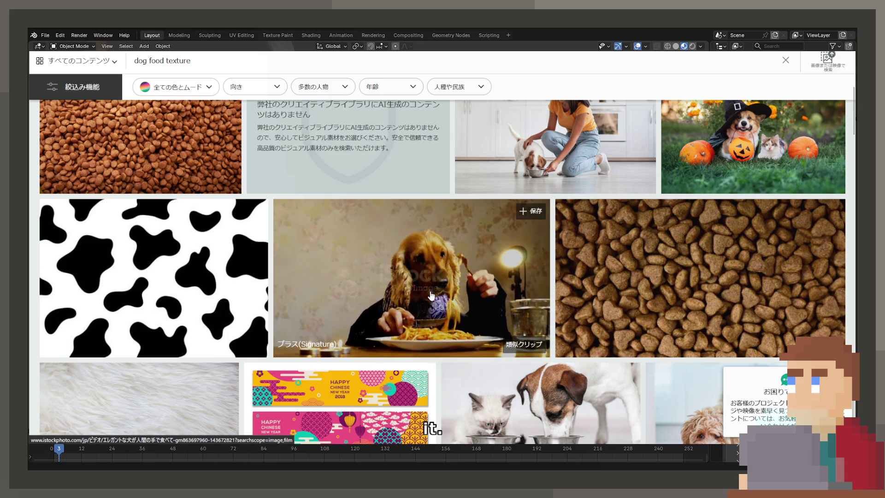
scroll(429, 290, "down", 3)
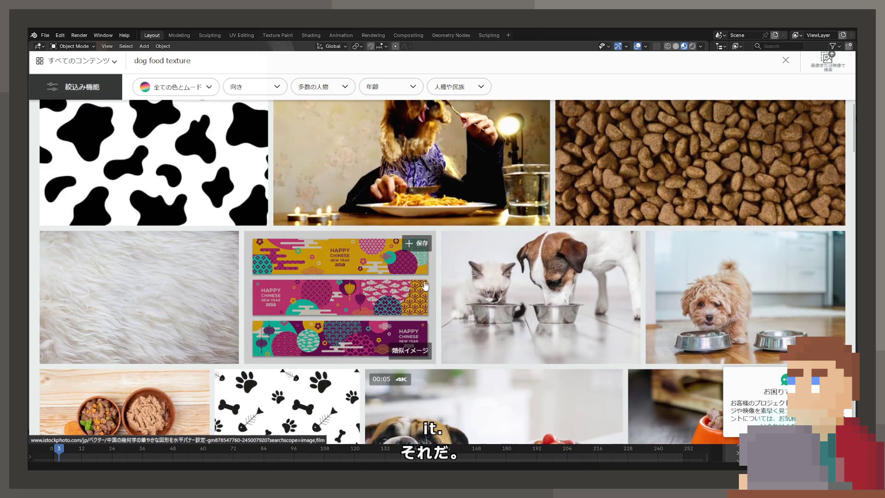
scroll(428, 289, "down", 4)
scroll(591, 211, "up", 5)
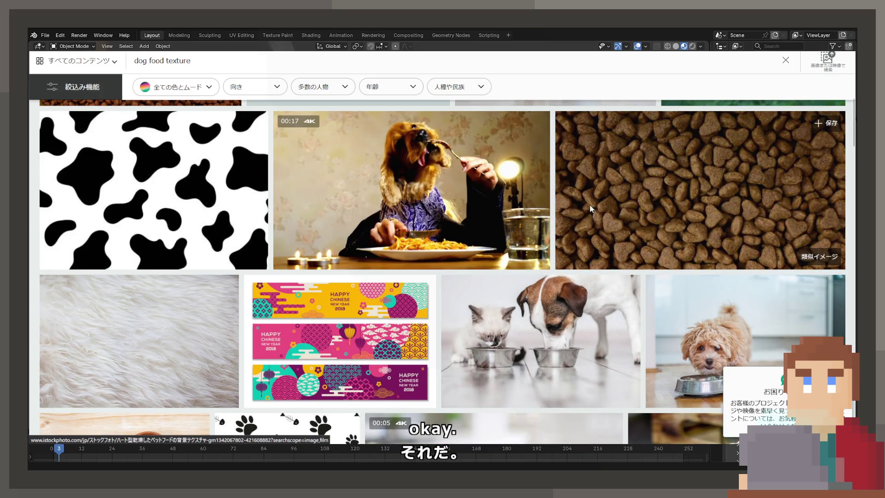
left_click(591, 210)
scroll(223, 231, "down", 6)
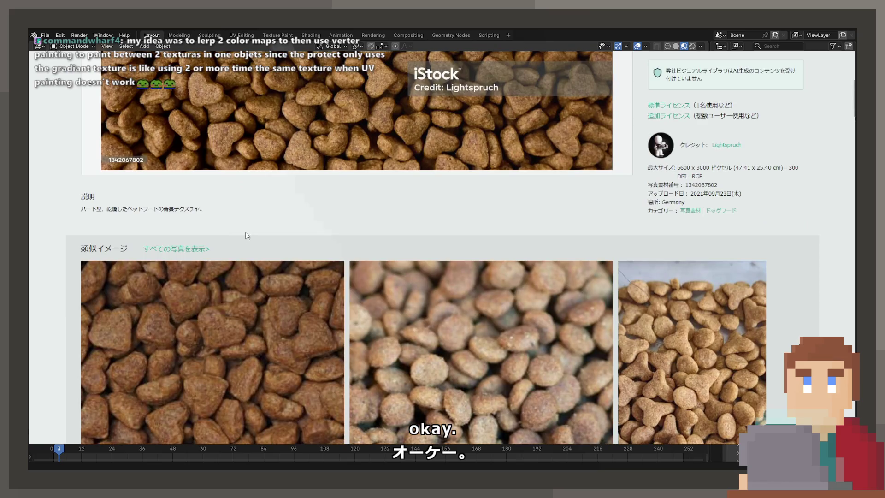
key("alt+Left")
key("alt+Left")
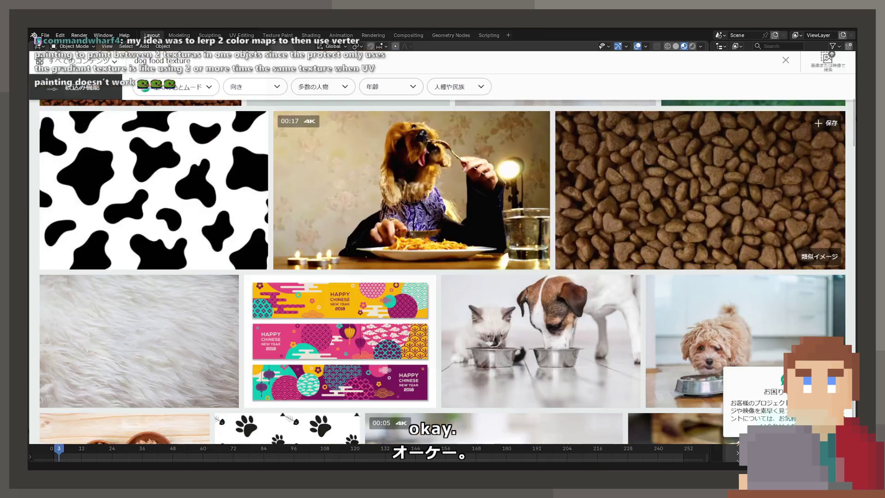
scroll(123, 179, "up", 2)
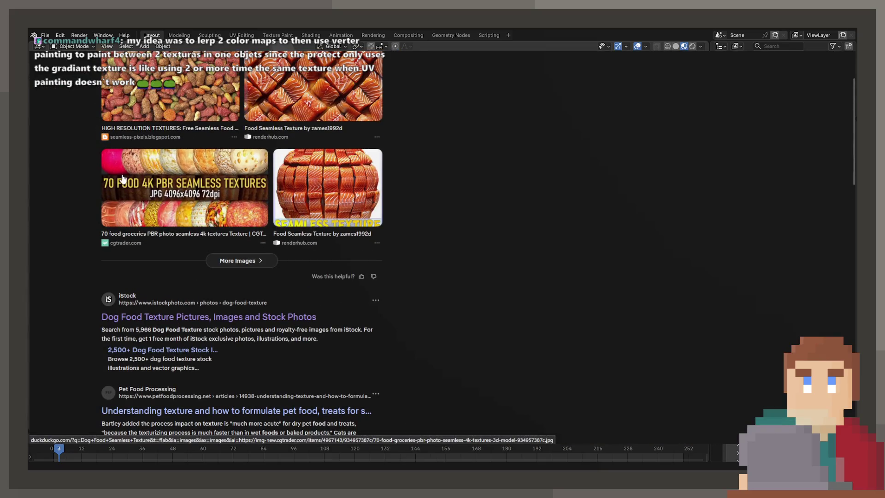
Show DuckDuckGo's image results for the seamless dog food texture search
left_click(161, 199)
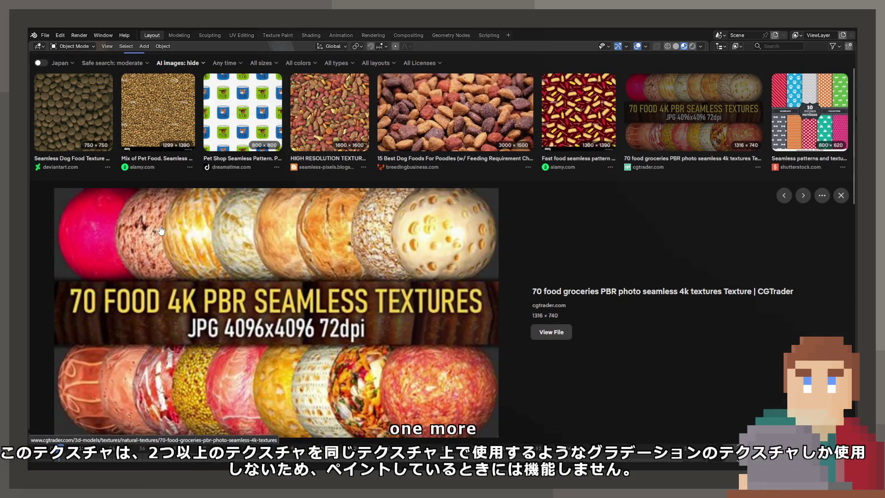
left_click(590, 295)
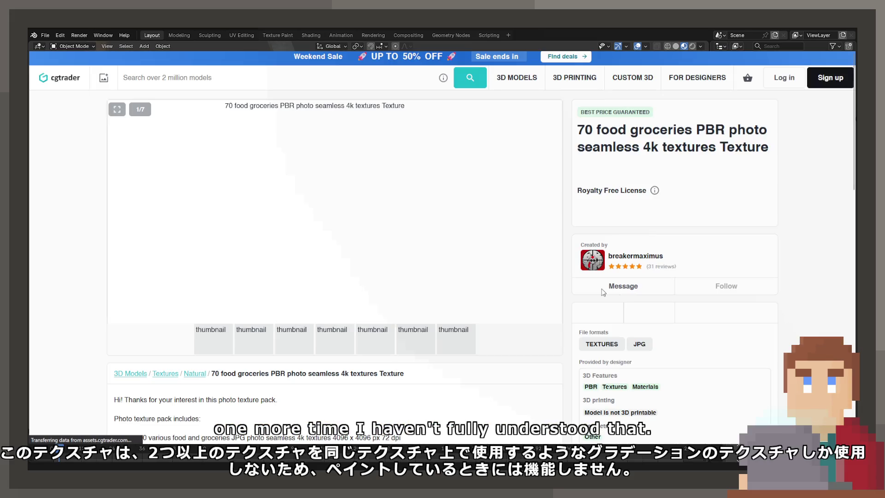
left_click(270, 342)
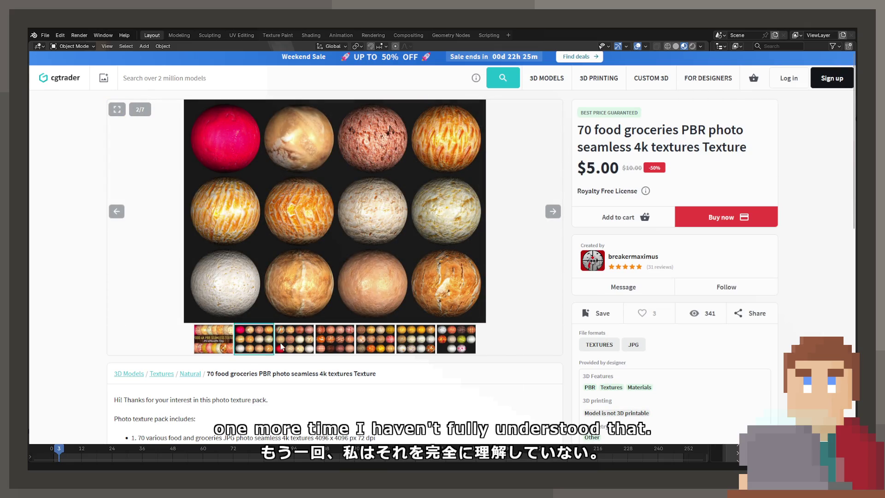
left_click(281, 345)
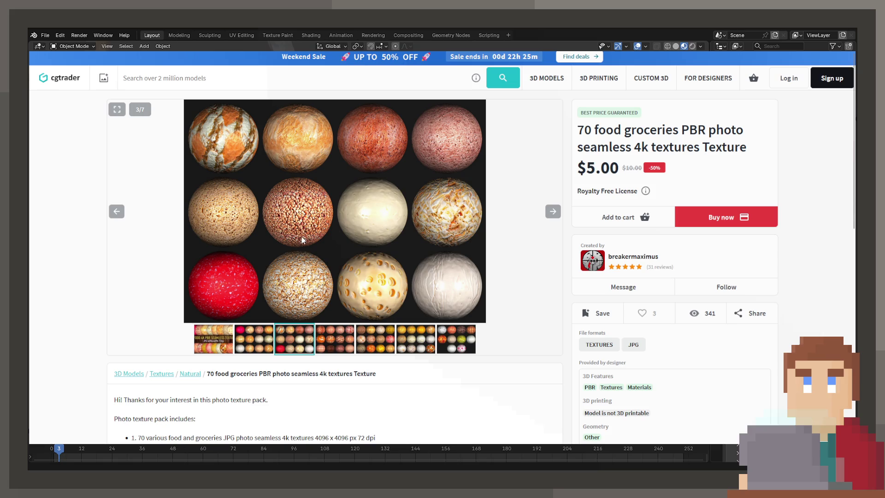
left_click(343, 328)
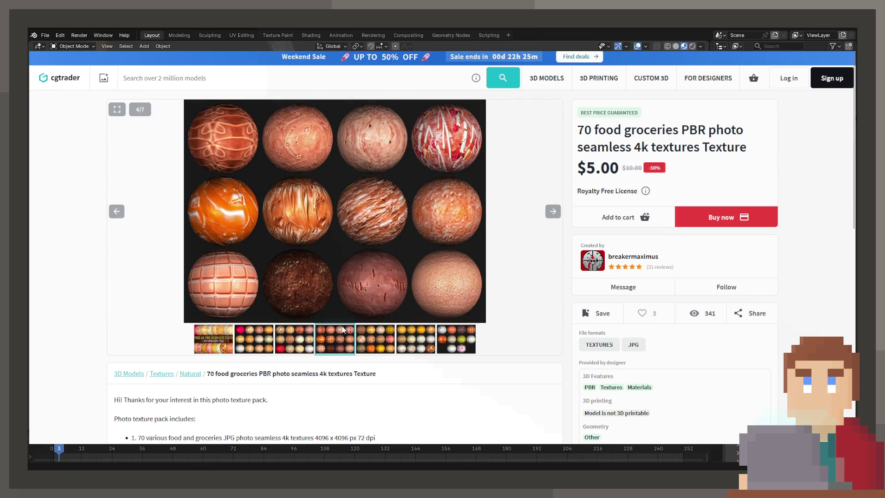
left_click(376, 349)
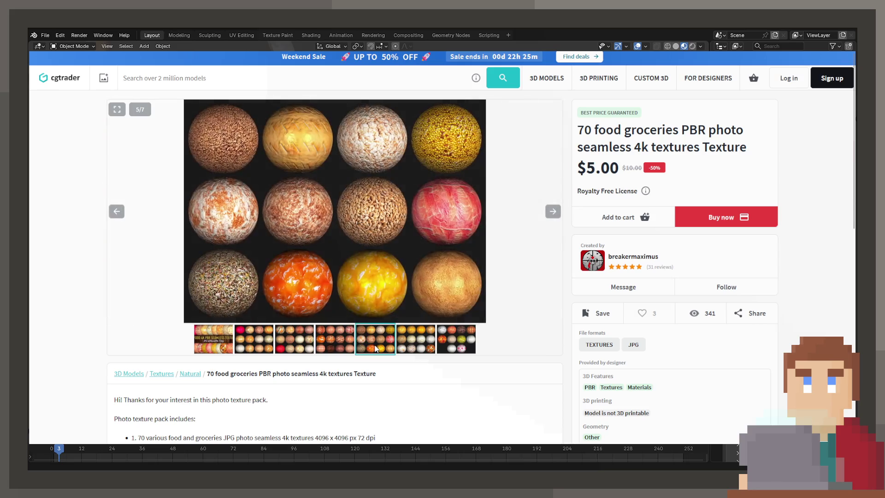
left_click(416, 353)
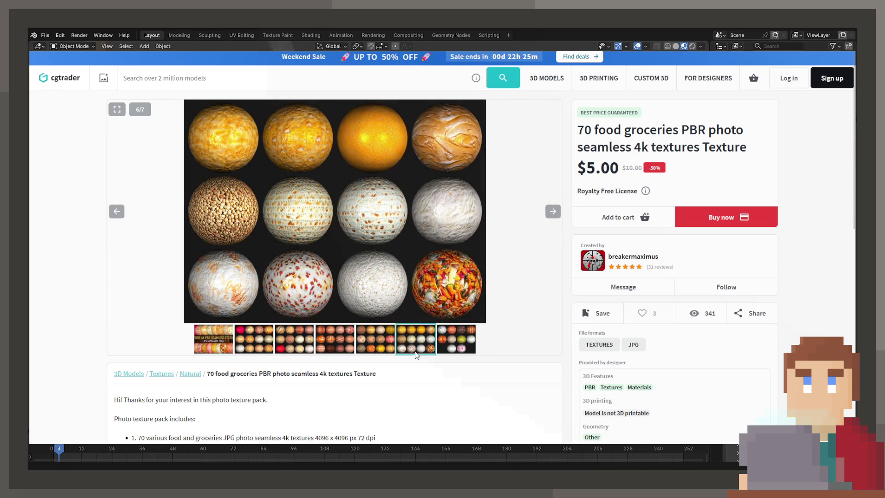
left_click(464, 351)
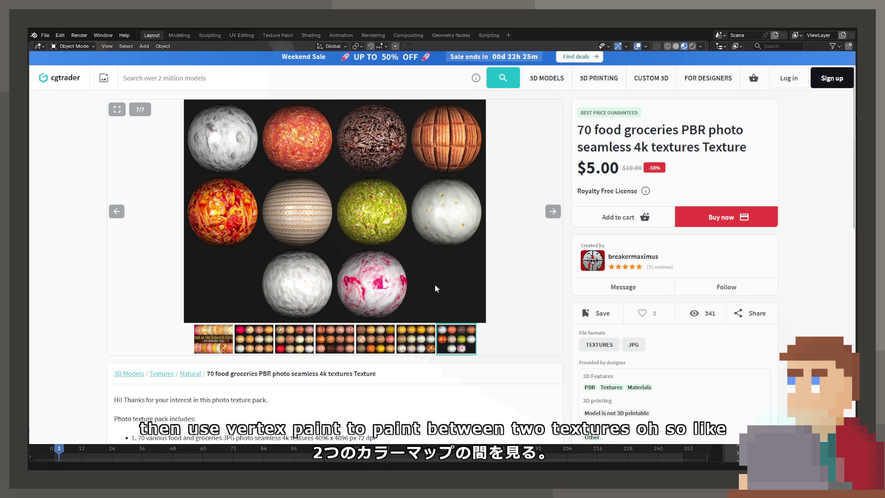
scroll(524, 199, "down", 5)
scroll(490, 178, "up", 5)
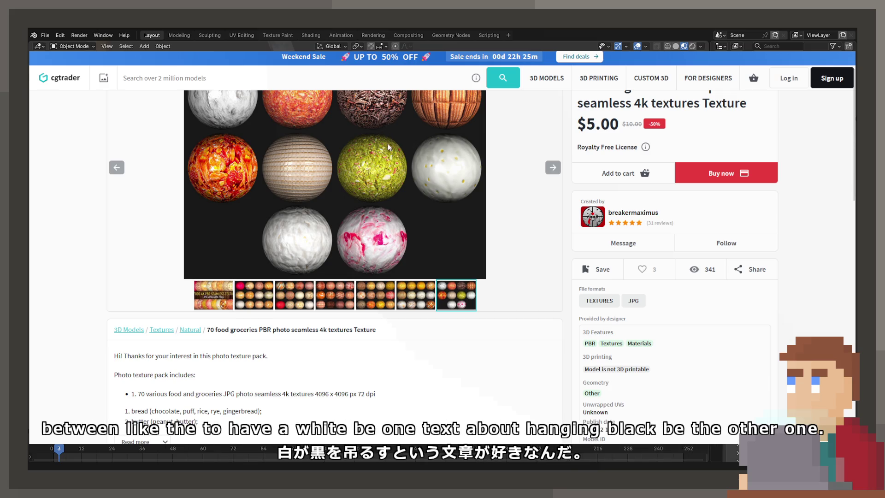
scroll(433, 198, "up", 1)
left_click(549, 212)
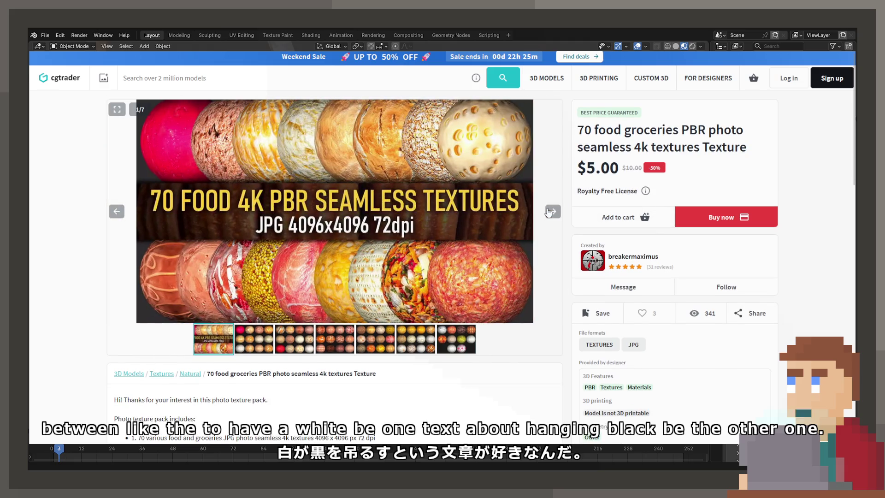
left_click(549, 212)
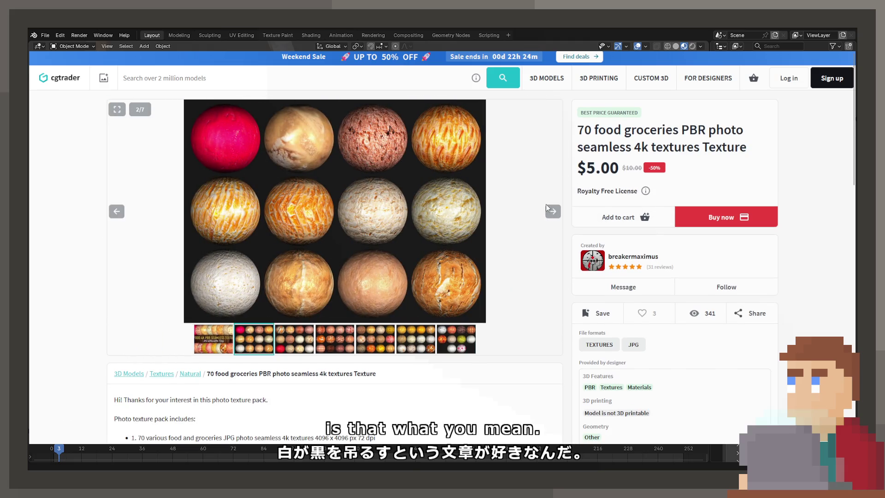
key("alt+Left")
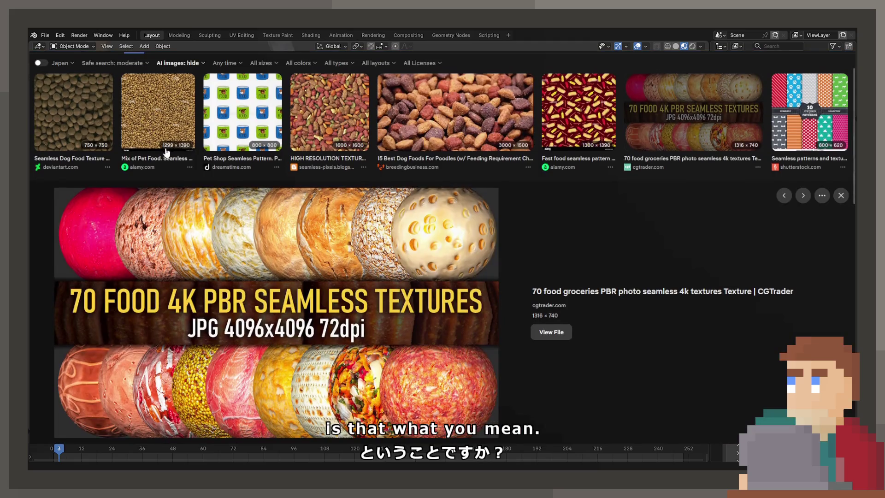
Scroll through the dog food texture image results
scroll(43, 338, "up", 1)
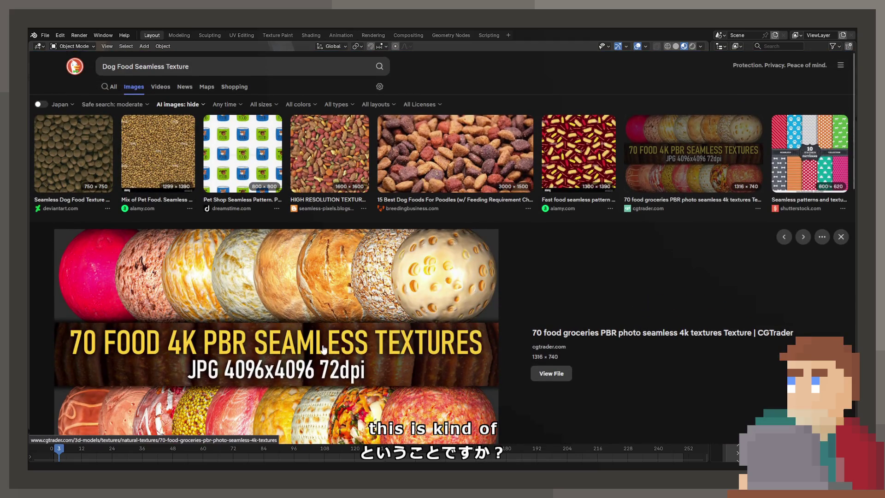
scroll(311, 340, "down", 5)
scroll(311, 340, "up", 5)
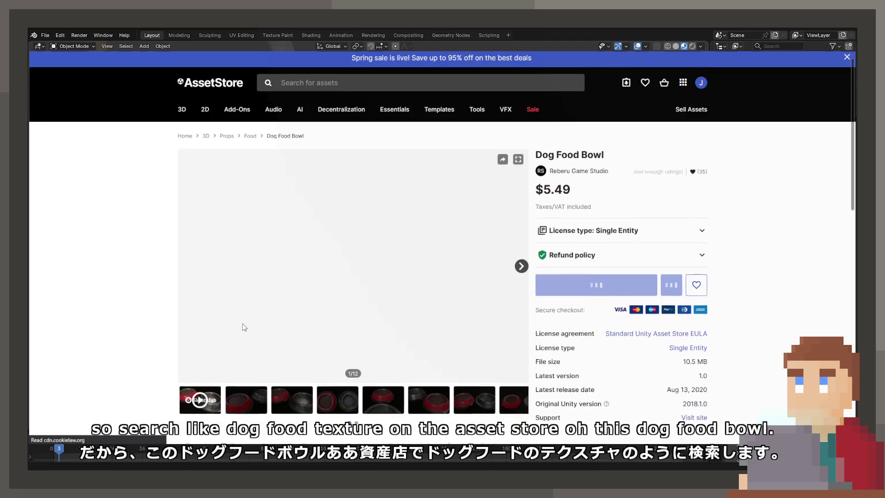
View another Dog Food Bowl photo, then rerun the 'Dog Food Texture' search from recent searches
scroll(245, 328, "down", 2)
left_click(244, 327)
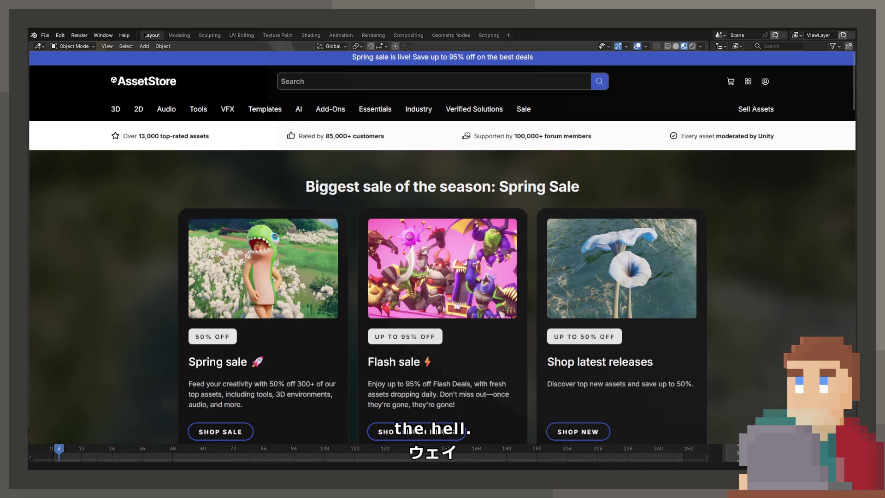
left_click(359, 78)
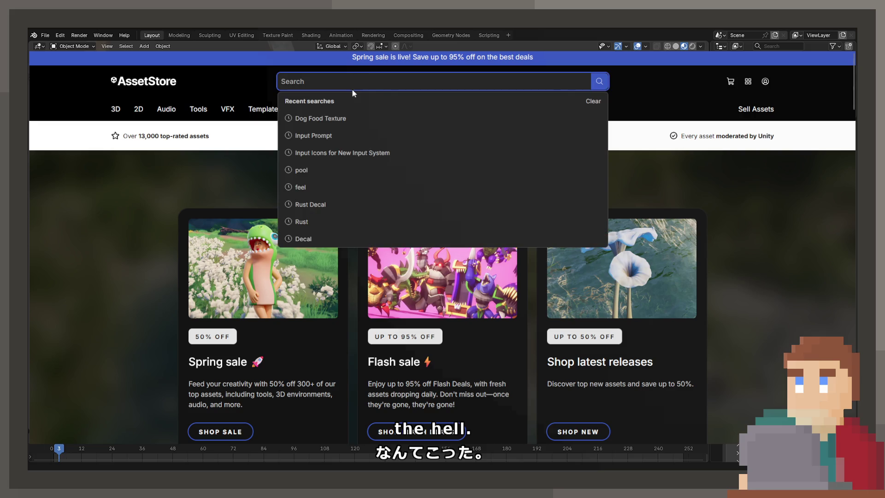
left_click(355, 118)
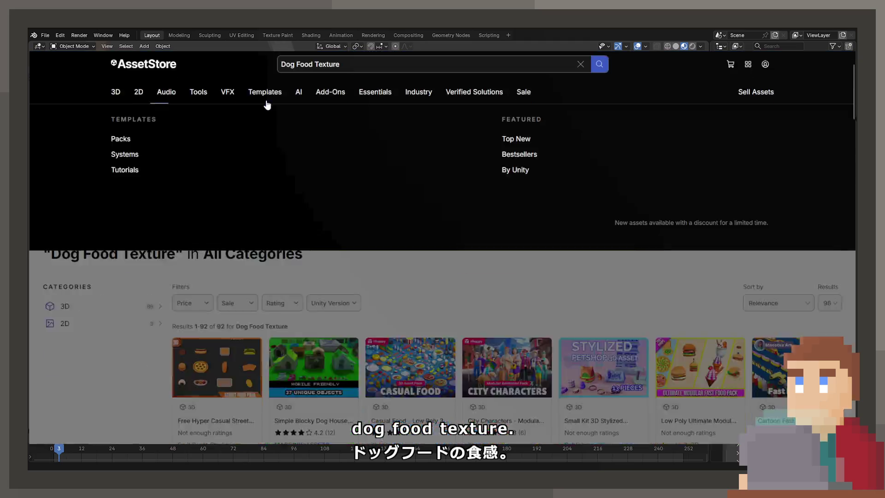
Look through the Low-Poly Pets Supplies pack's gallery, viewing its fourth and first images
scroll(303, 190, "down", 9)
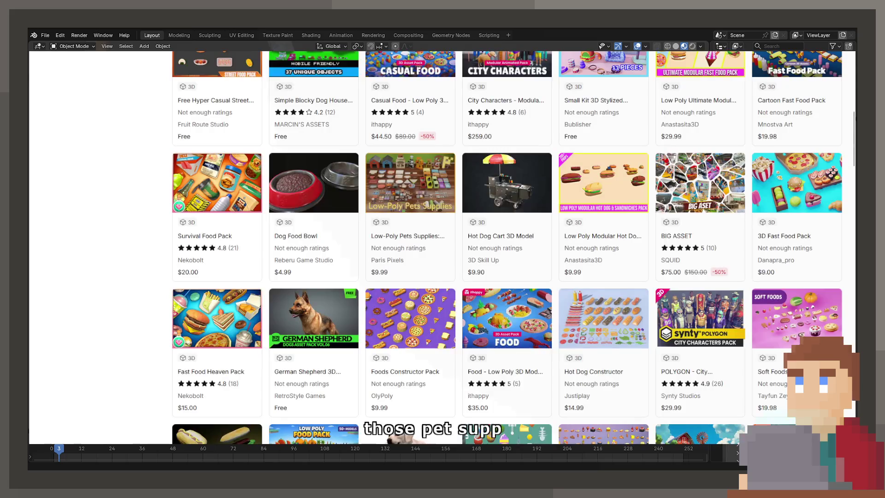
scroll(451, 223, "down", 2)
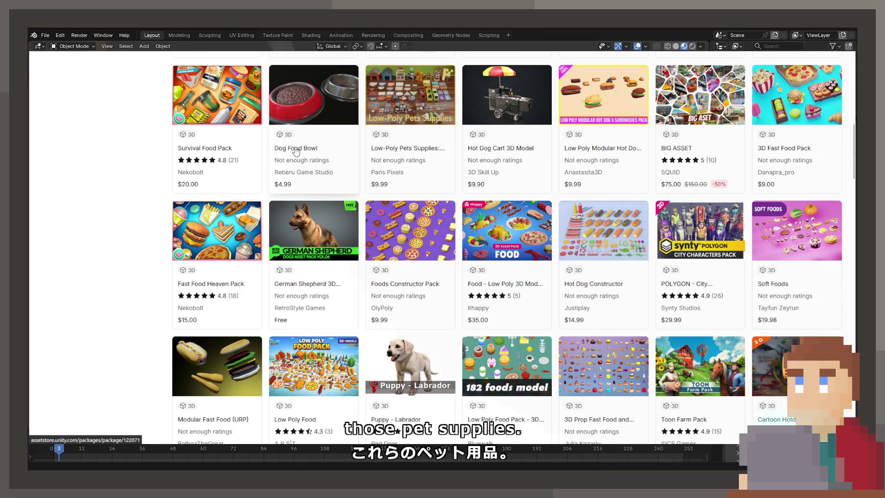
scroll(295, 150, "down", 2)
scroll(291, 147, "down", 2)
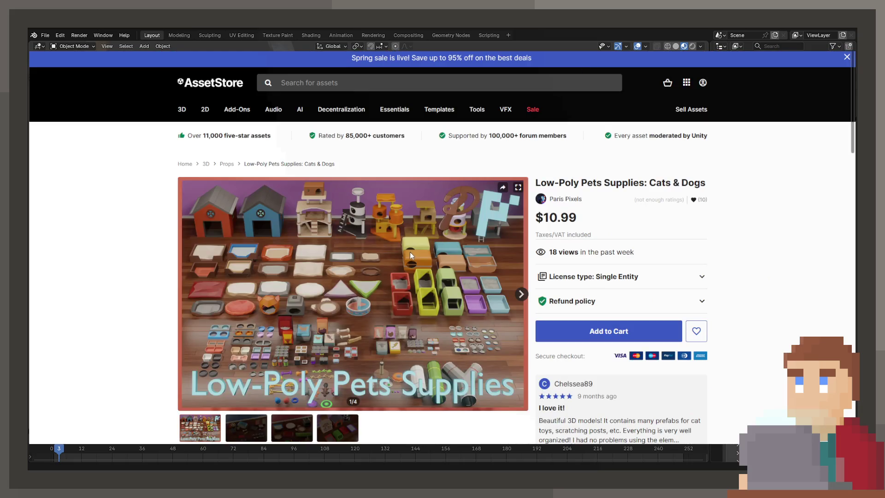
scroll(395, 261, "down", 3)
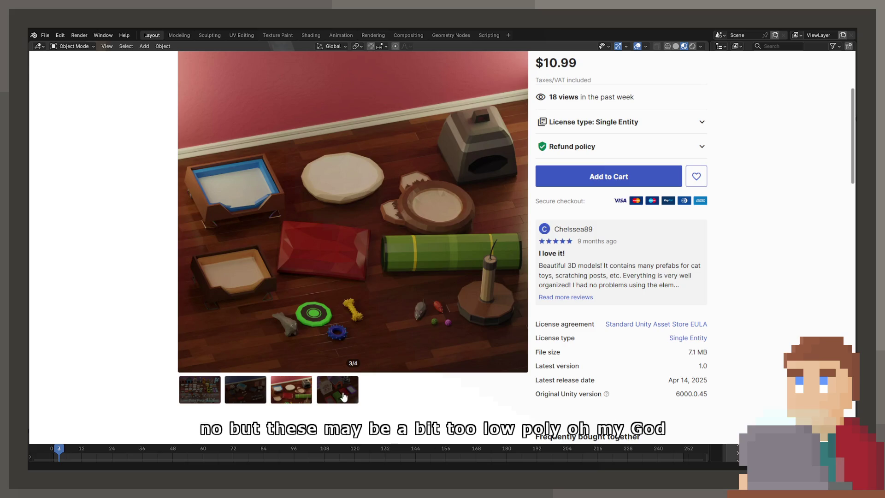
left_click(344, 396)
left_click(216, 391)
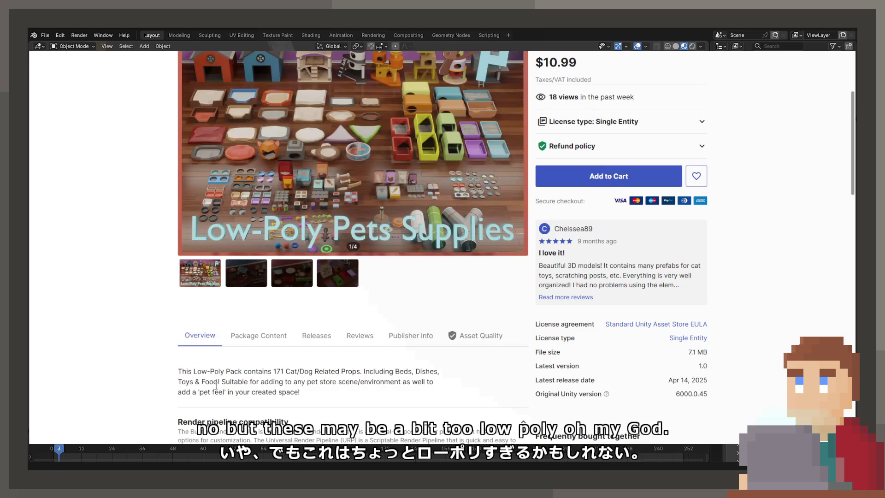
Go back to the asset results and open the Dog Food Bowl product page
scroll(215, 389, "up", 2)
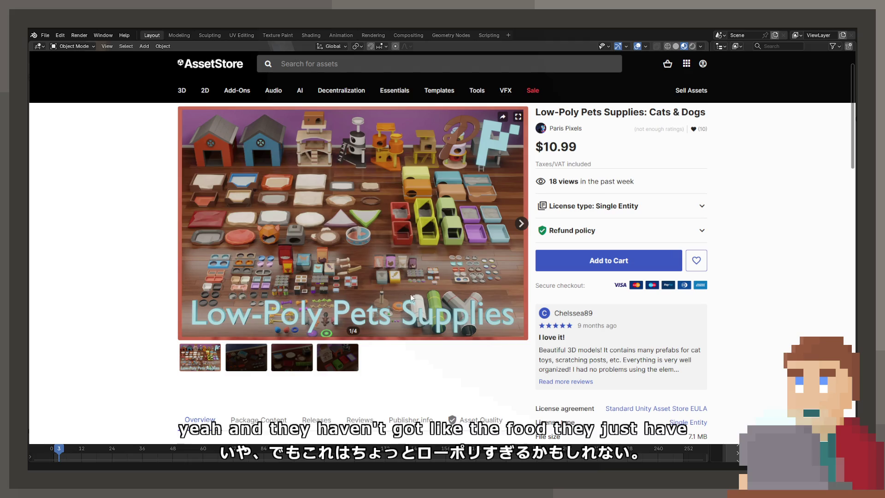
key("alt+Left")
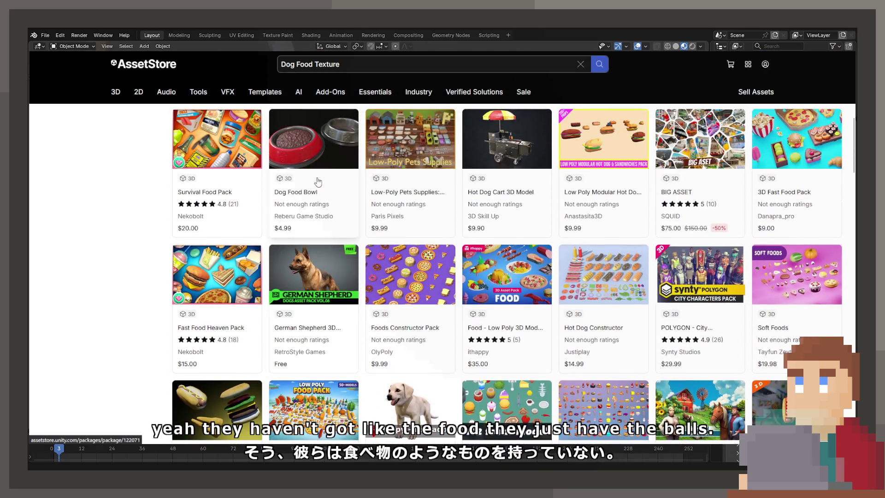
left_click(317, 180)
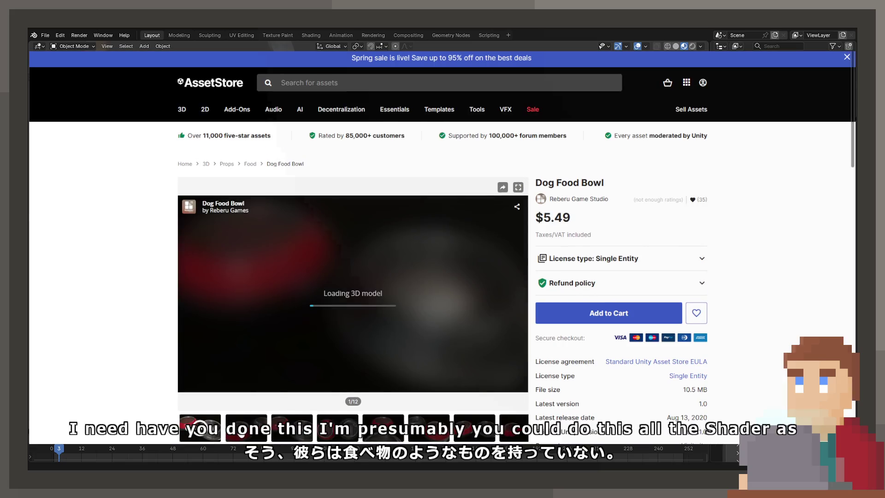
View the first Dog Food Bowl images: red and steel bowls, top-down, single red bowl, angled, inspector
left_click(292, 428)
scroll(292, 428, "down", 1)
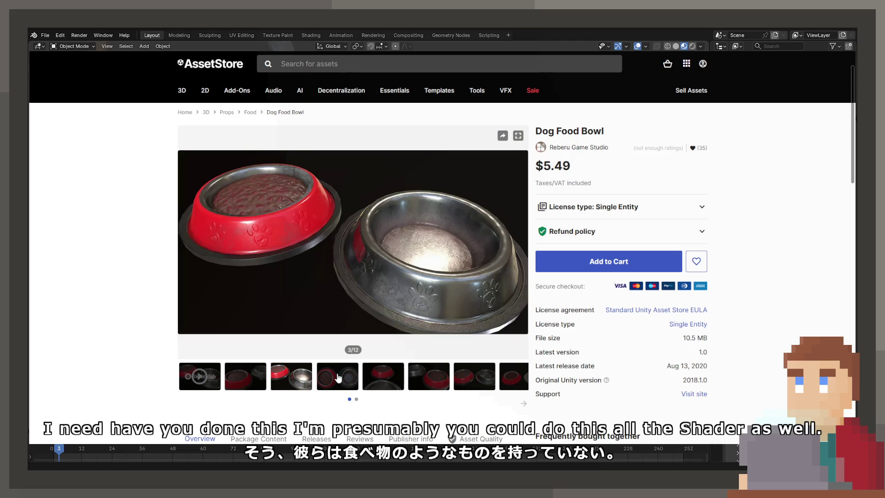
left_click(339, 378)
left_click(391, 380)
left_click(429, 380)
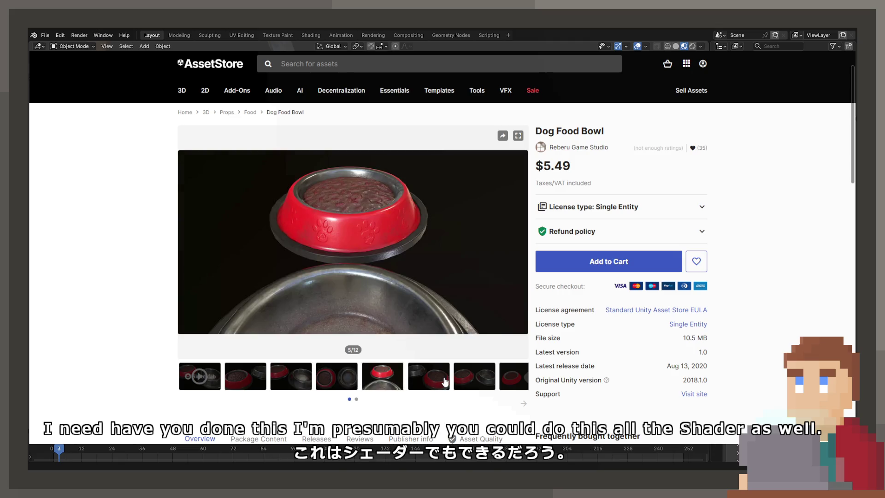
left_click(483, 383)
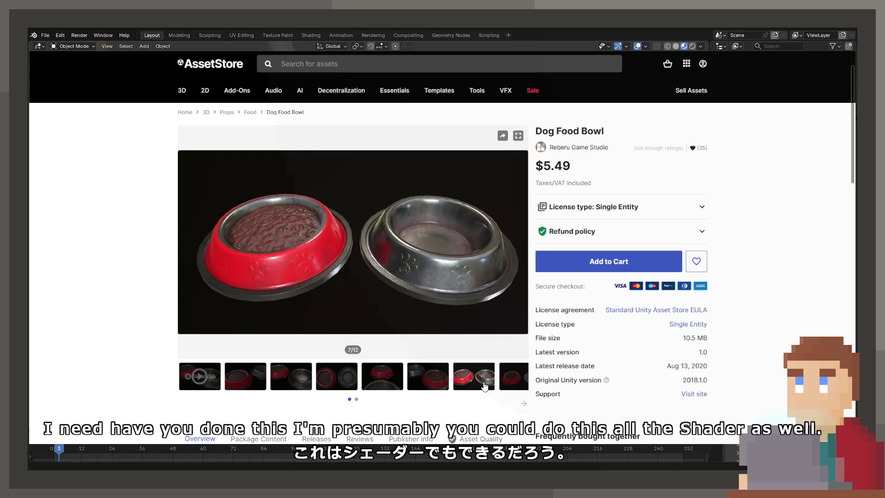
left_click(510, 382)
scroll(527, 412, "down", 1)
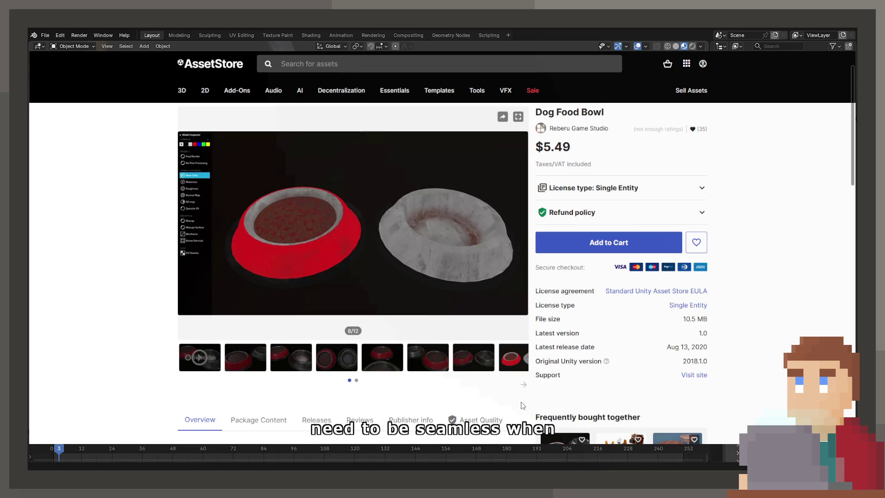
View the later images: dark grey bowls, normal-map render, white ambient occlusion render, plain metal bowls
left_click(524, 384)
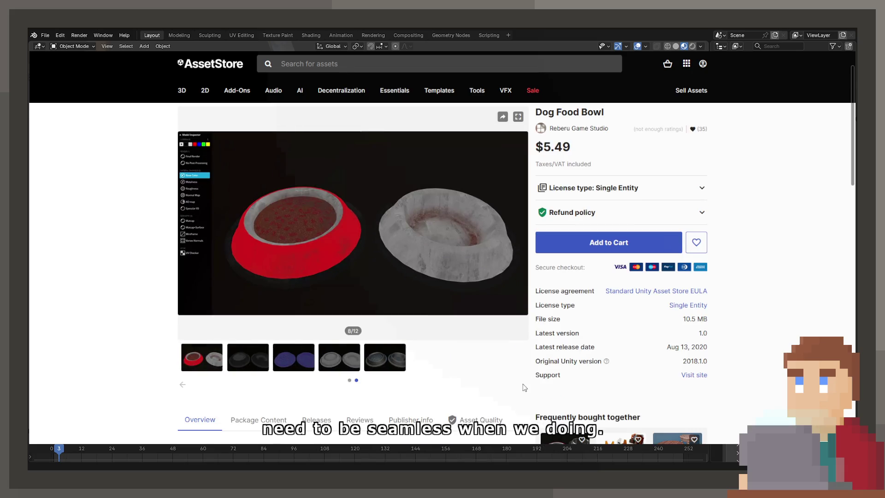
left_click(264, 359)
left_click(278, 365)
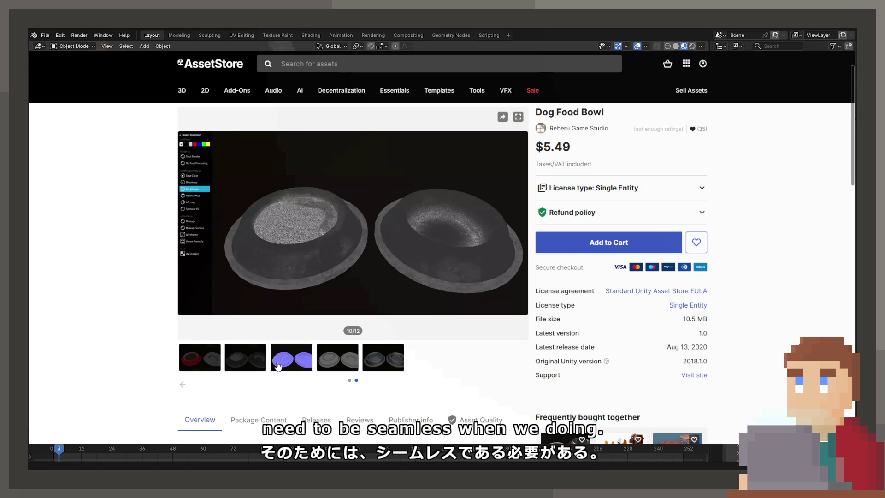
left_click(332, 365)
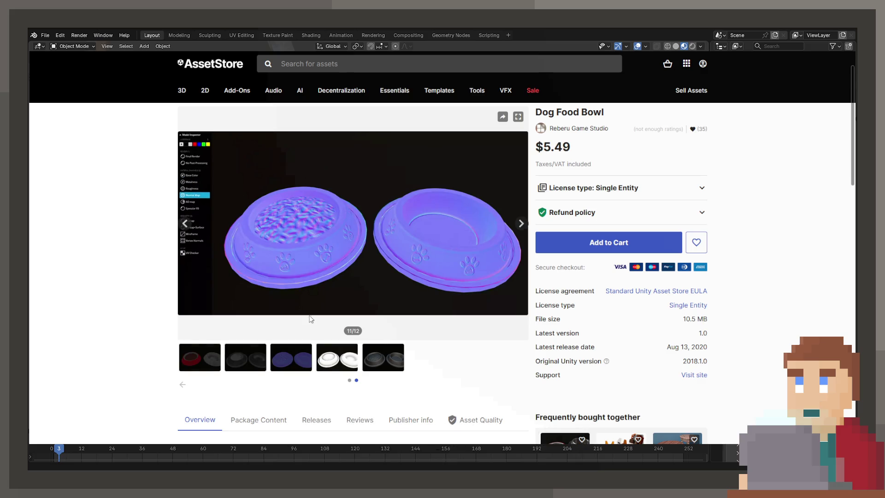
left_click(368, 365)
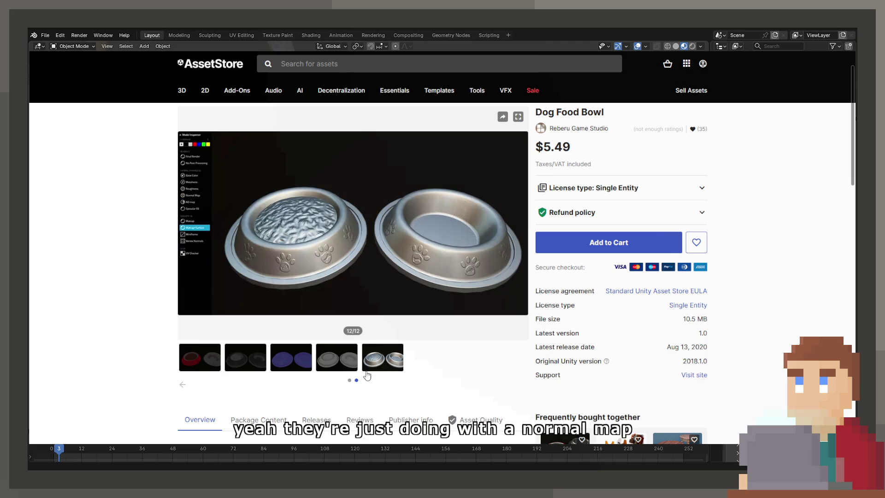
left_click(355, 365)
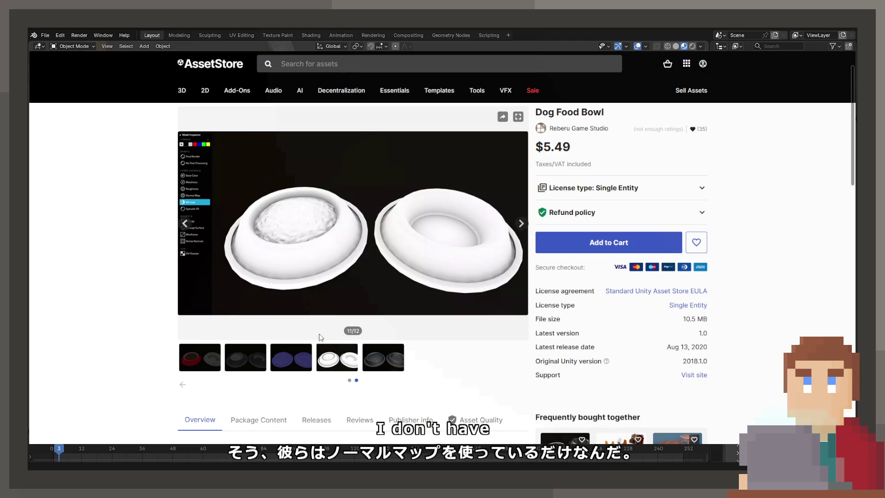
Page back to the interactive 3D view and second image, then return to Blender
left_click(185, 387)
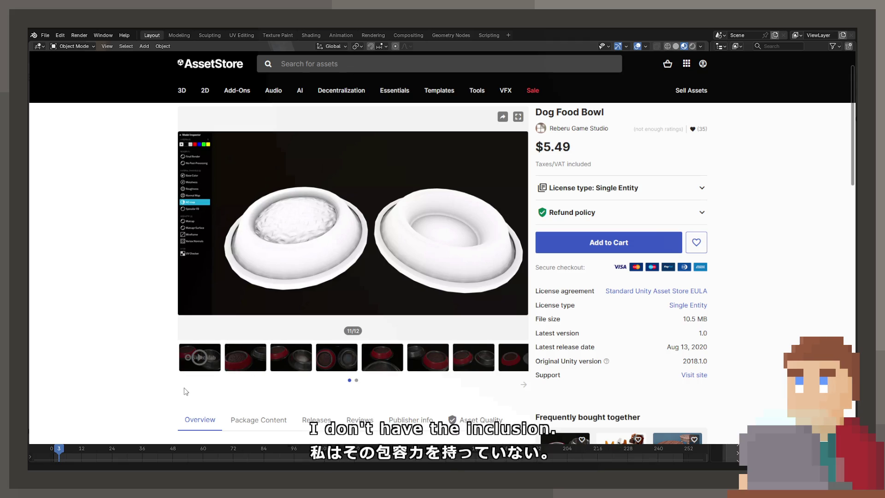
left_click(189, 363)
left_click(233, 366)
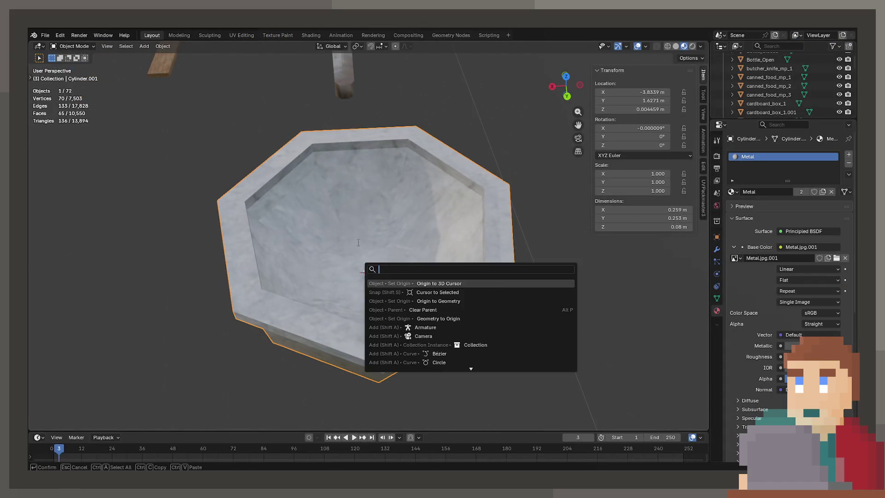
key("shift+a")
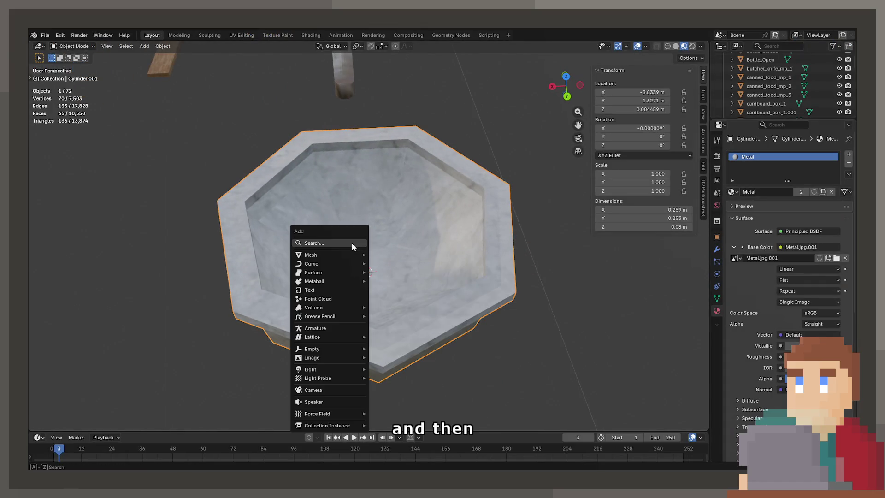
Add a plane, scale it down, and raise it along Z just above the bowl's floor
mouse_move(323, 255)
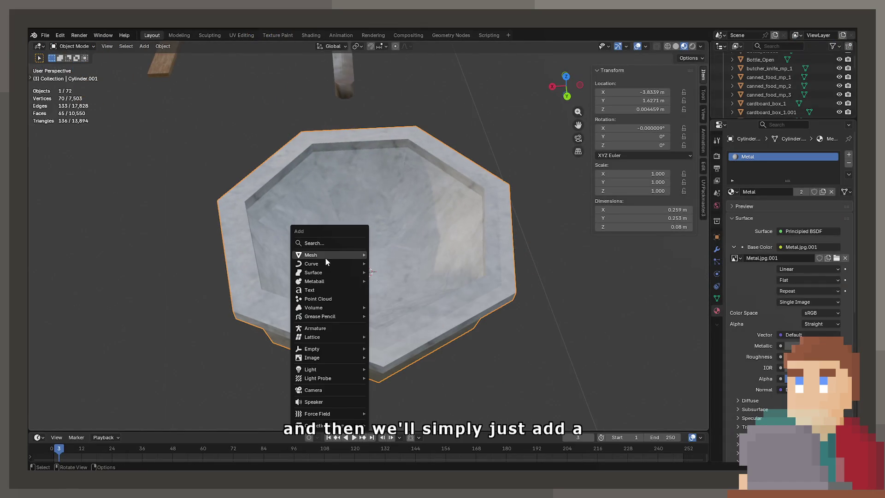
left_click(379, 257)
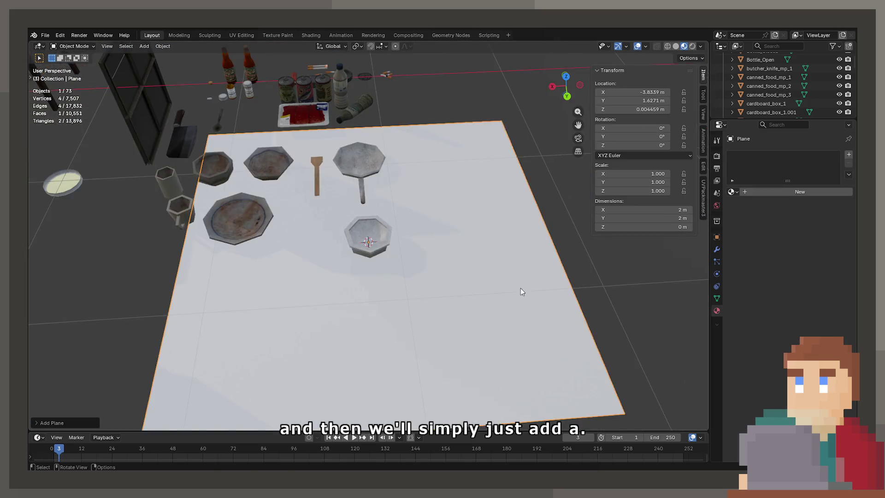
key("s")
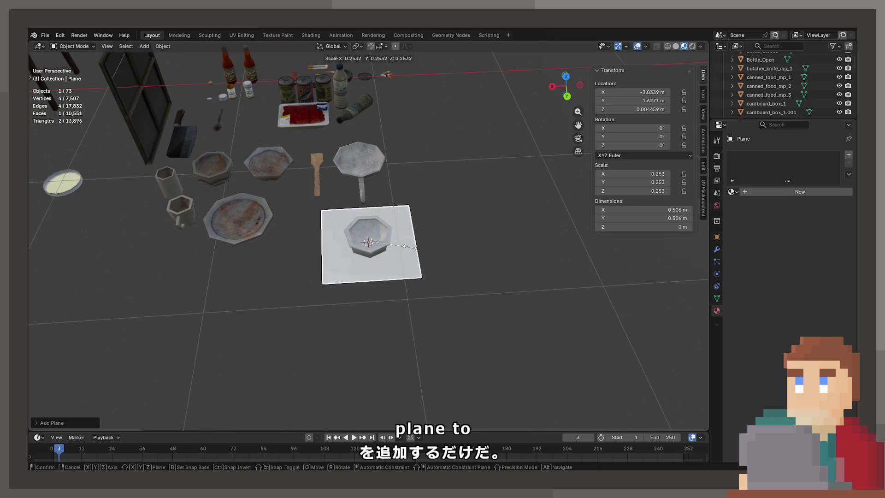
left_click(385, 242)
key("g")
key("z")
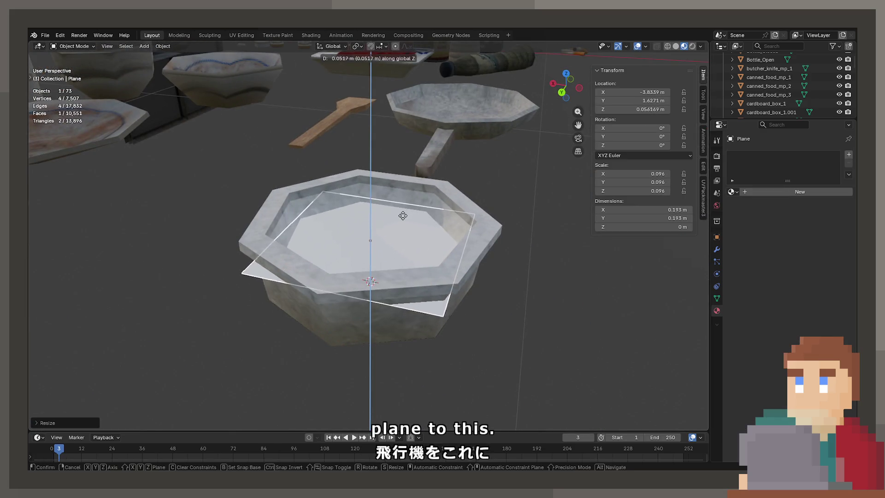
left_click(402, 208)
In Edit Mode, select all four plane vertices and try a corner bevel, then cancel it
key("Tab")
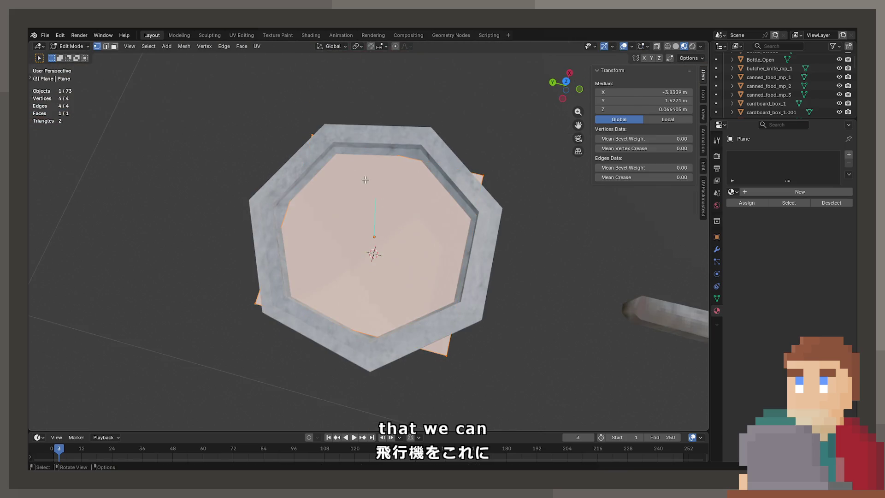
key("alt+a")
left_click(324, 132)
key("a")
key("ctrl+b")
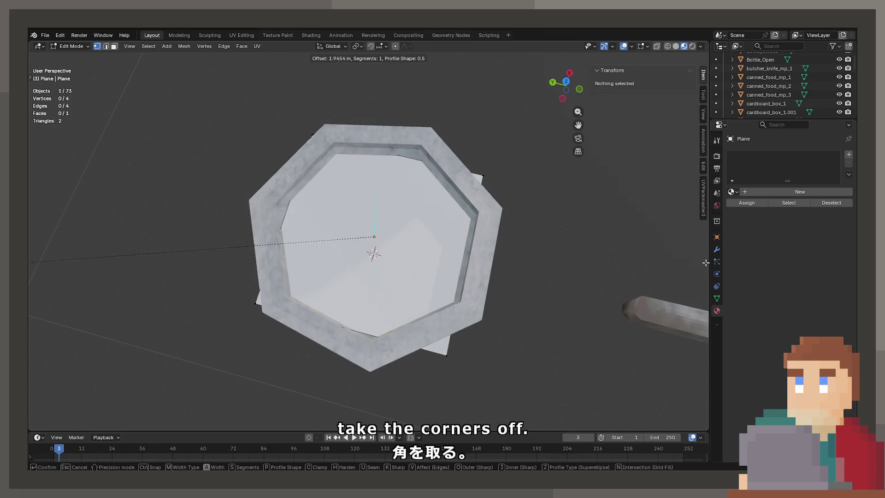
key("Escape")
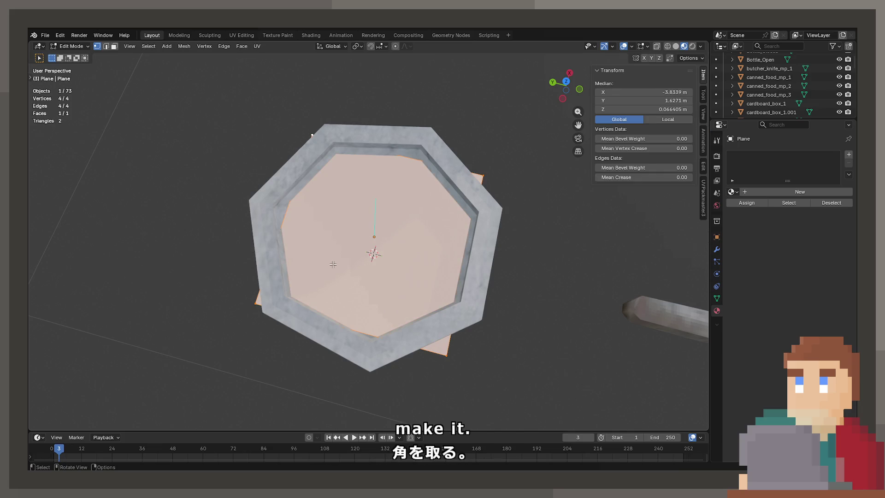
Select the plane's face in face mode and try a face bevel, then cancel it
key("alt+a")
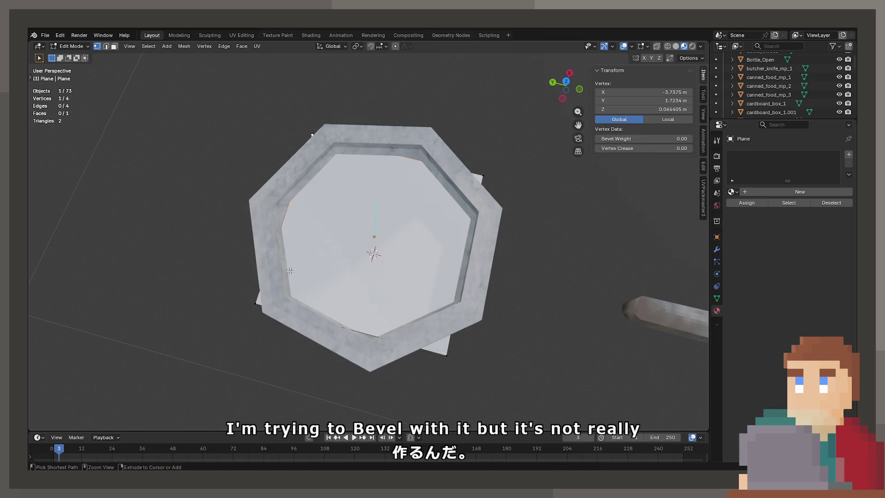
left_click(114, 46)
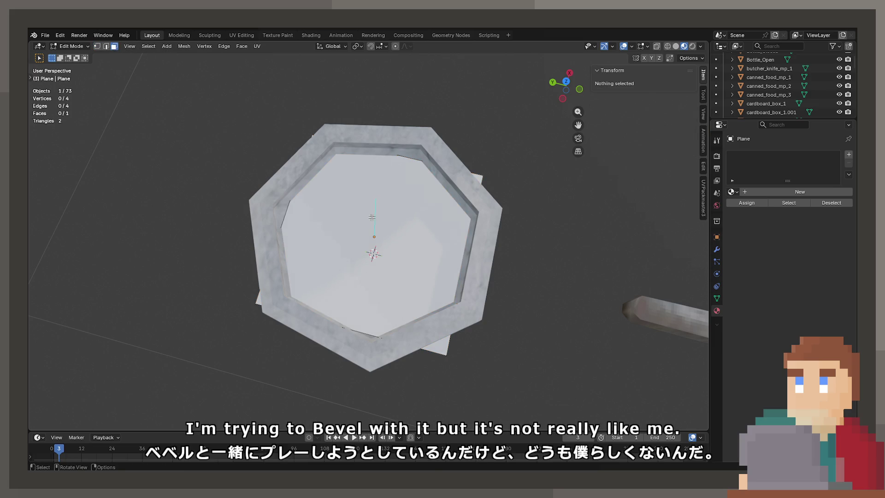
key("a")
key("ctrl+b")
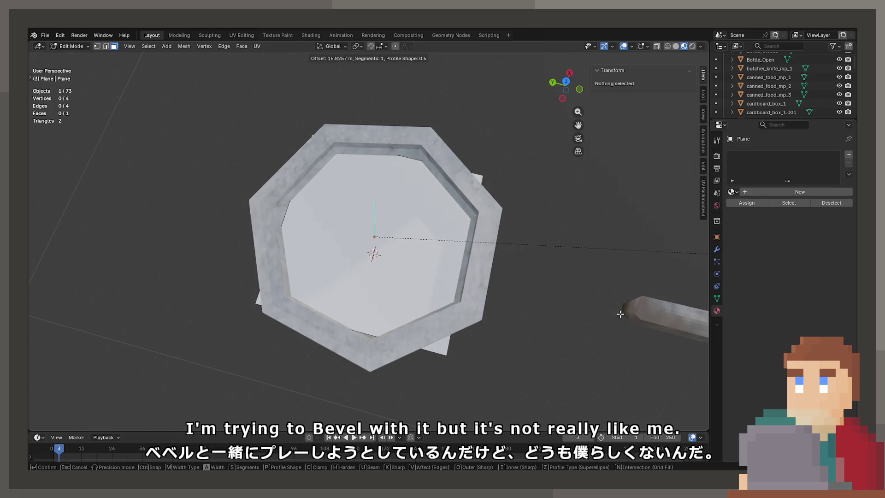
key("Escape")
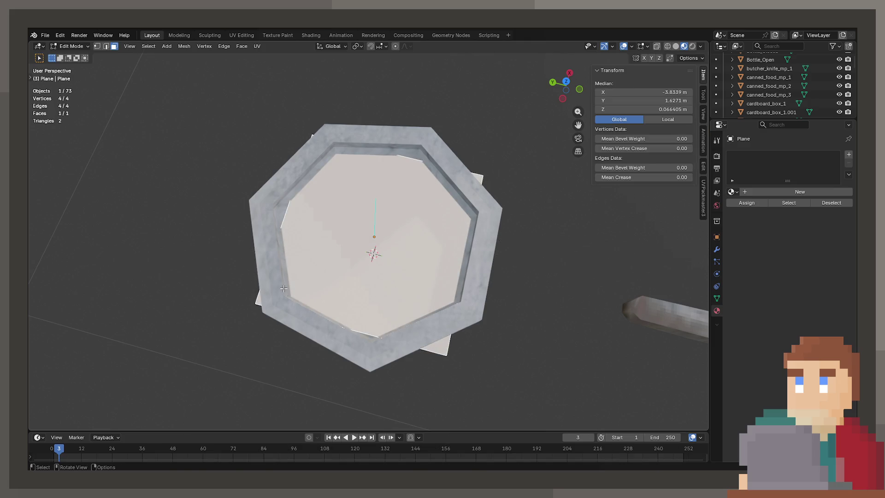
key("F3")
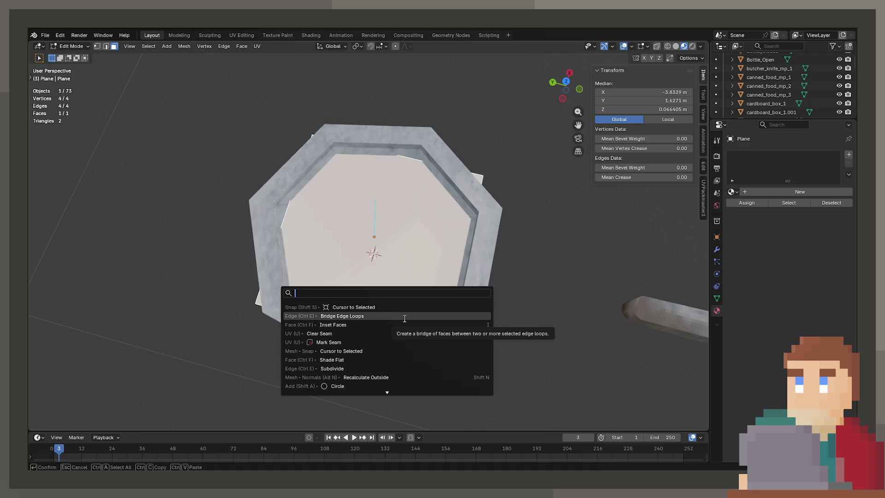
Add two perpendicular loop cuts, dividing the plane into four faces
key("ctrl+r")
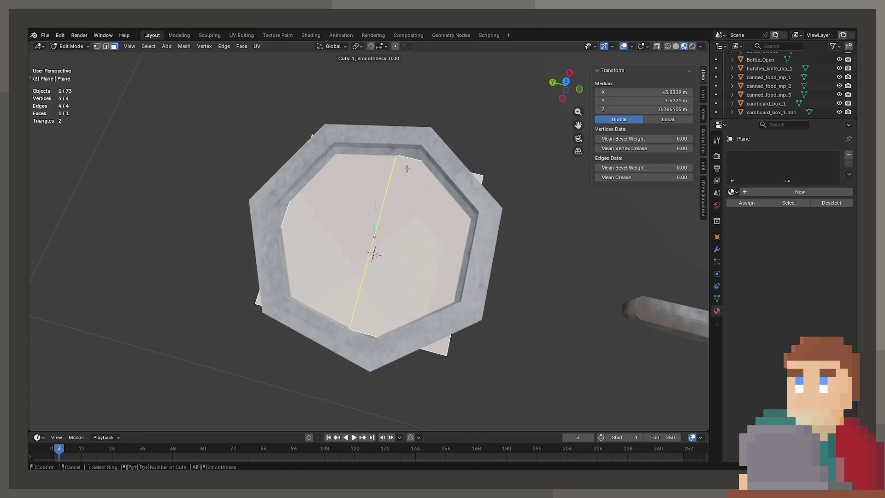
left_click(407, 168)
key("ctrl+r")
left_click(464, 245)
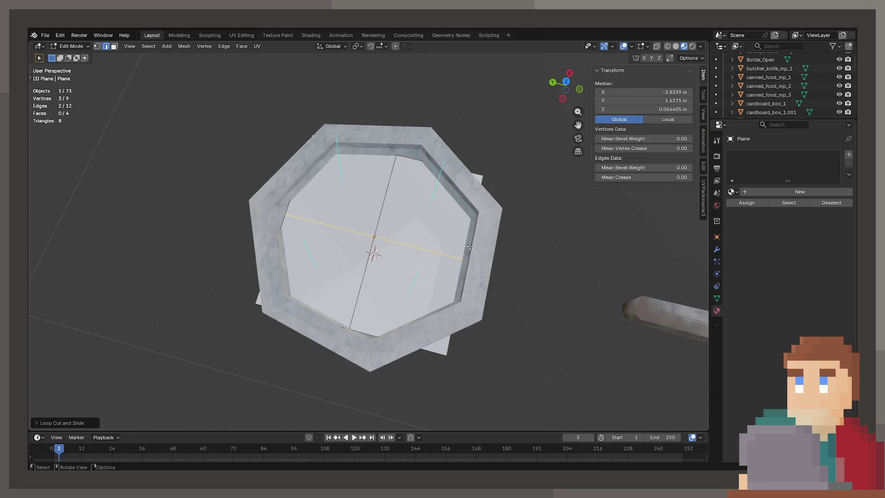
Select four outer vertices of the plane and try a bevel, then cancel it
left_click(97, 46)
left_click(313, 135)
left_click(483, 176, "shift")
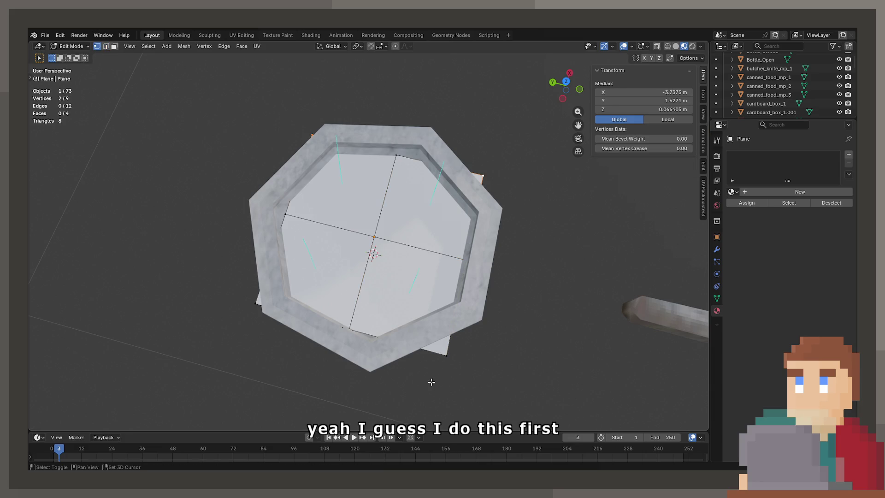
left_click(252, 306, "shift")
left_click(466, 357, "shift")
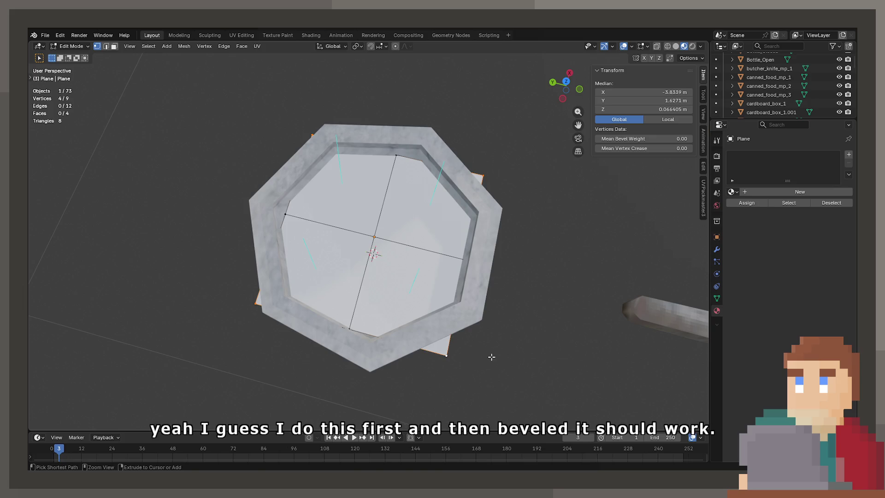
key("ctrl+b")
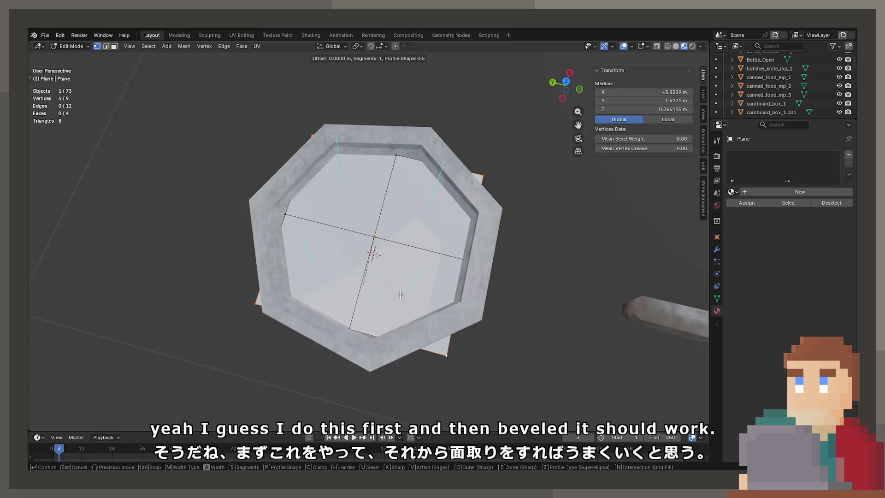
key("Escape")
Select all vertices and merge them by distance
key("a")
mouse_move(510, 352)
left_mouse_down()
mouse_move(430, 302)
mouse_move(343, 335)
left_mouse_up()
key("m")
left_click(426, 301)
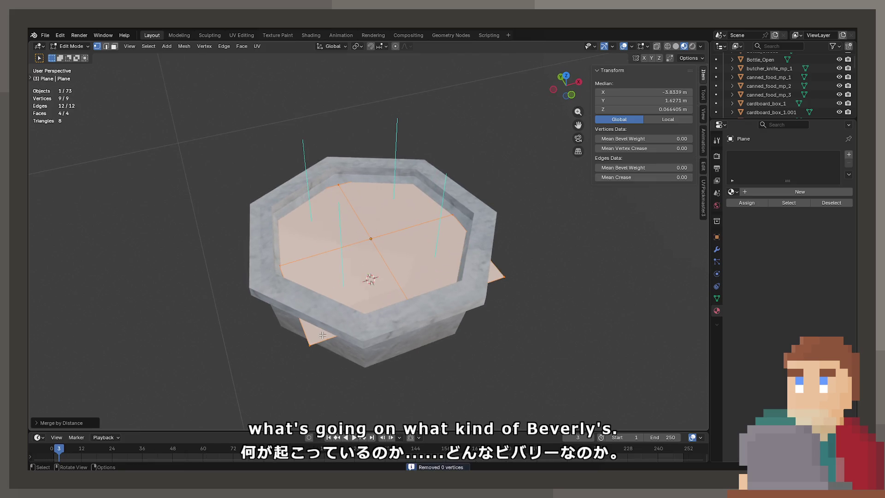
Select all four faces, apply a face bevel, then undo it
key("alt+a")
left_click(106, 46)
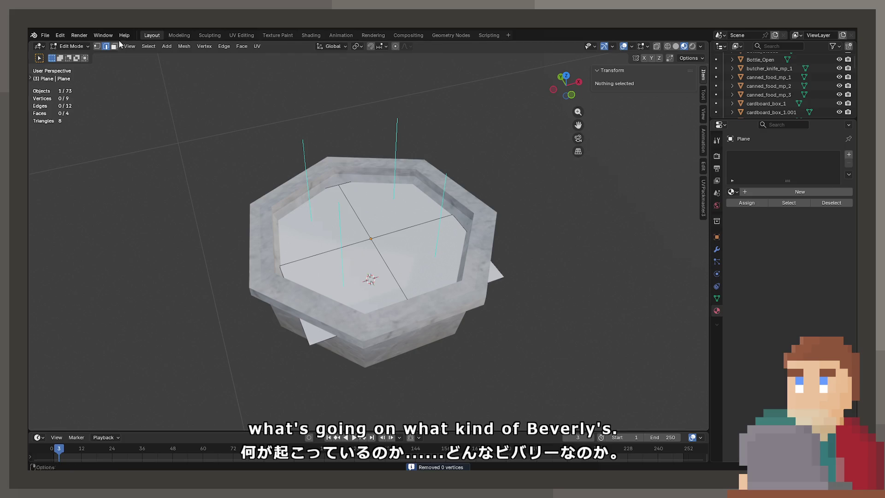
left_click(115, 46)
left_click(378, 212)
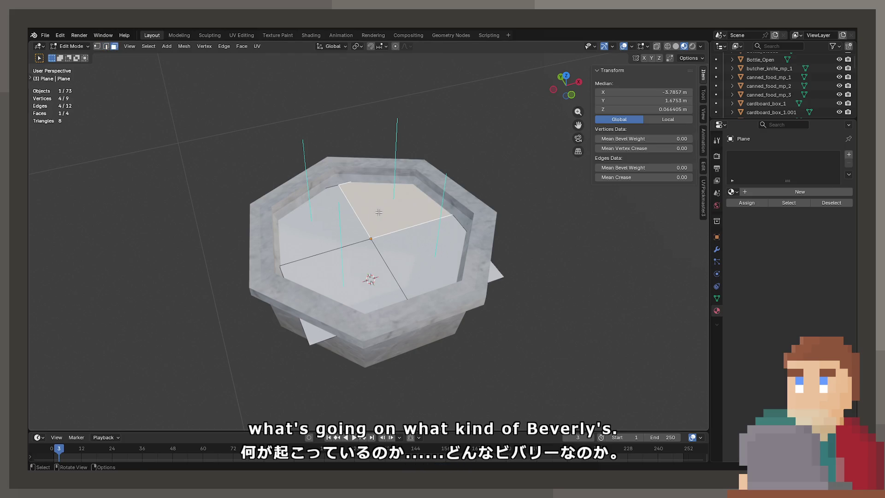
key("a")
key("ctrl+b")
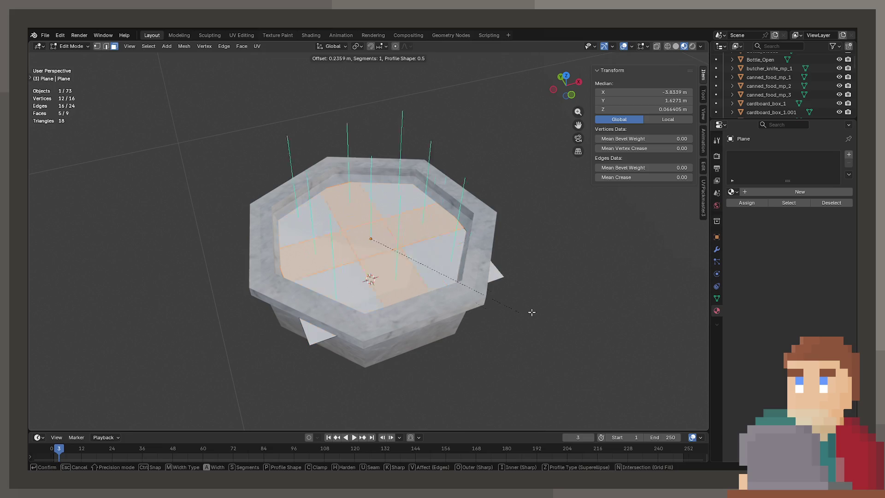
left_click(439, 231)
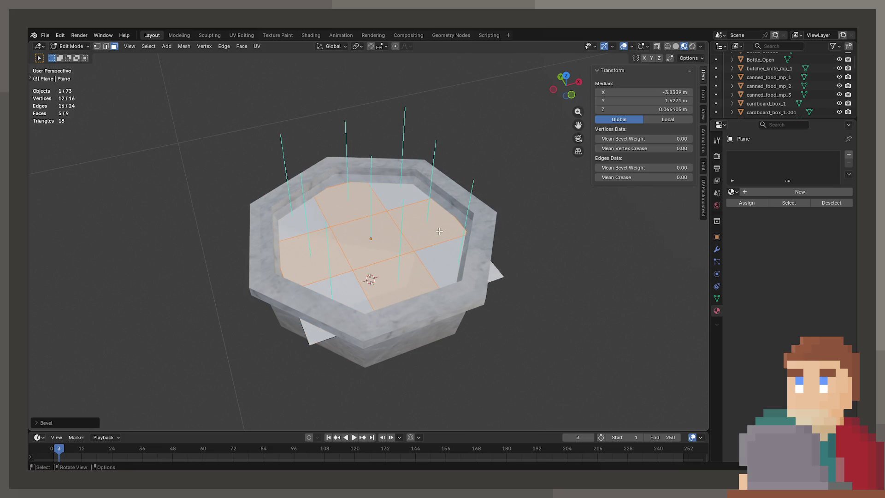
key("ctrl+z")
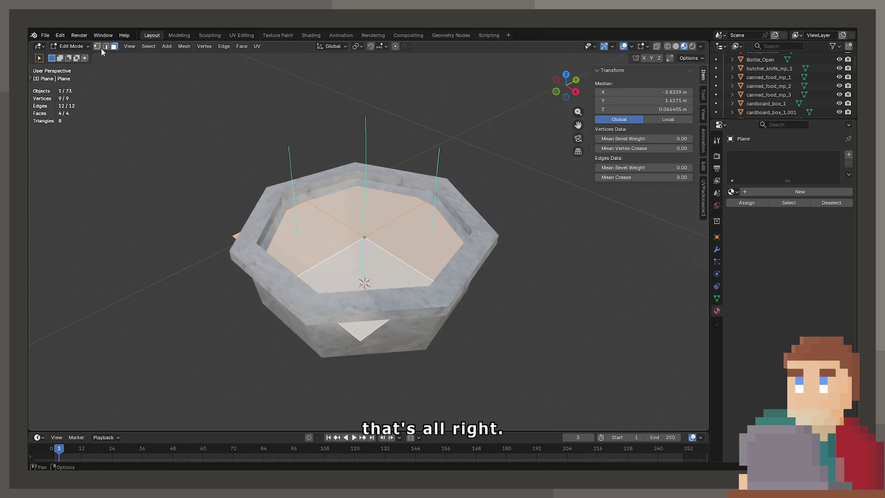
Select the plane's outer corner vertices and start a vertex bevel with Ctrl+Shift+B
left_click(97, 46)
left_click(364, 237)
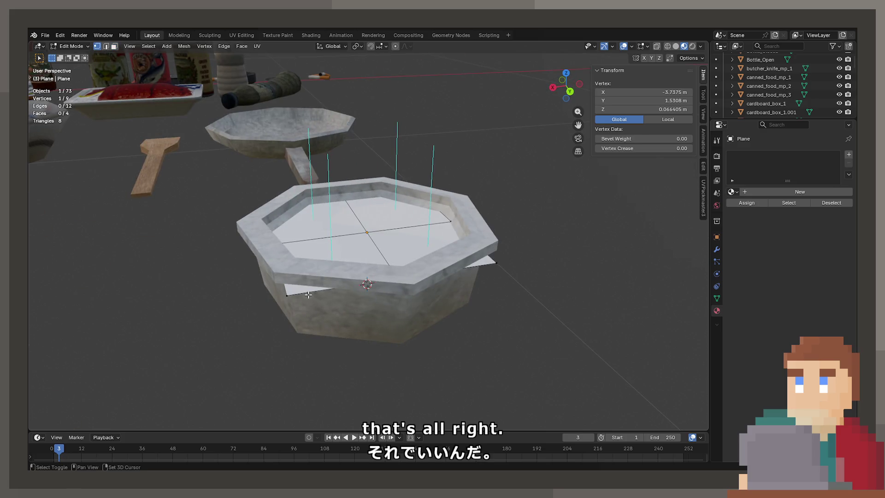
left_click(309, 295, "shift")
left_click(481, 307, "shift")
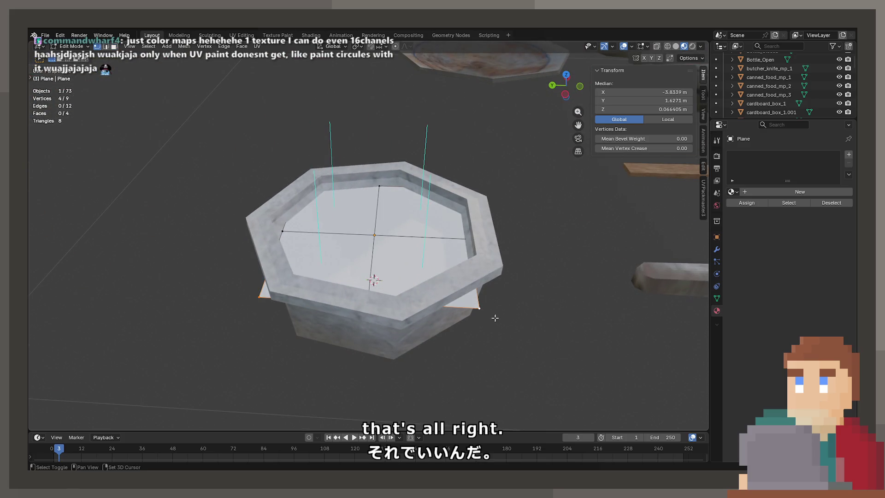
key("ctrl+shift+b")
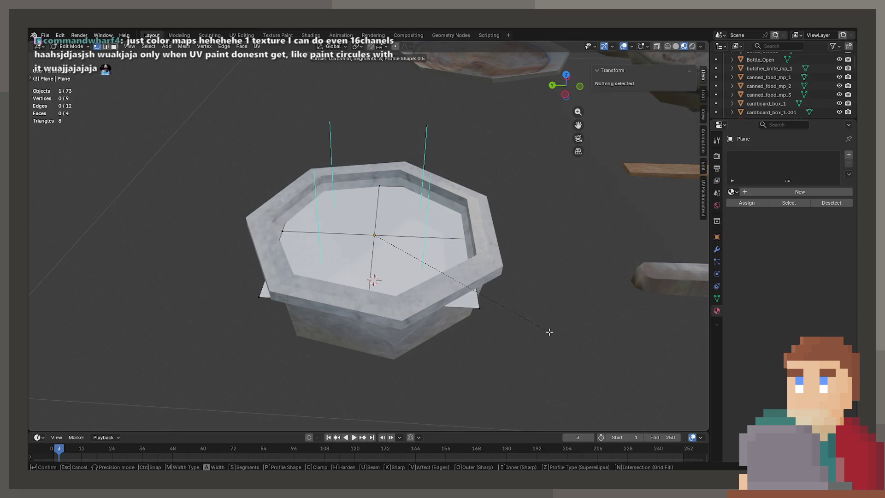
scroll(522, 317, "up", 9)
scroll(522, 318, "down", 4)
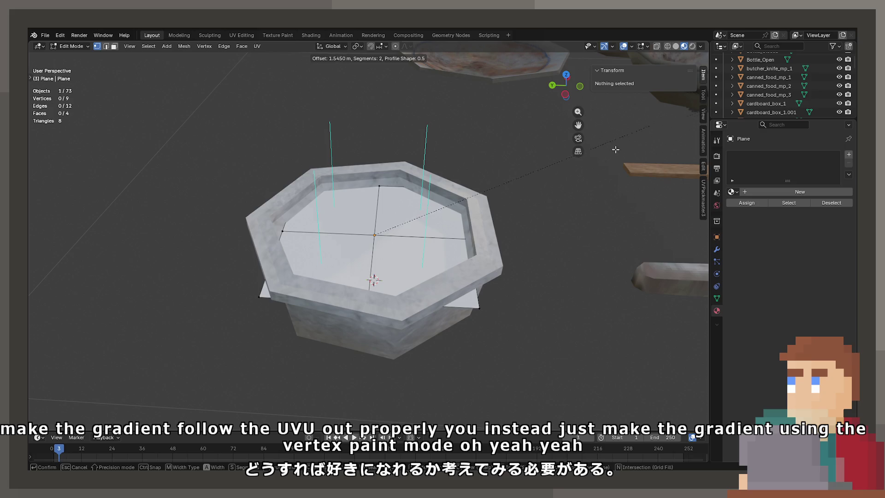
Cancel the corner vertex bevel and add the bottom-left corner vertex to the selection
key("Escape")
key("ctrl+shift+b")
key("Escape")
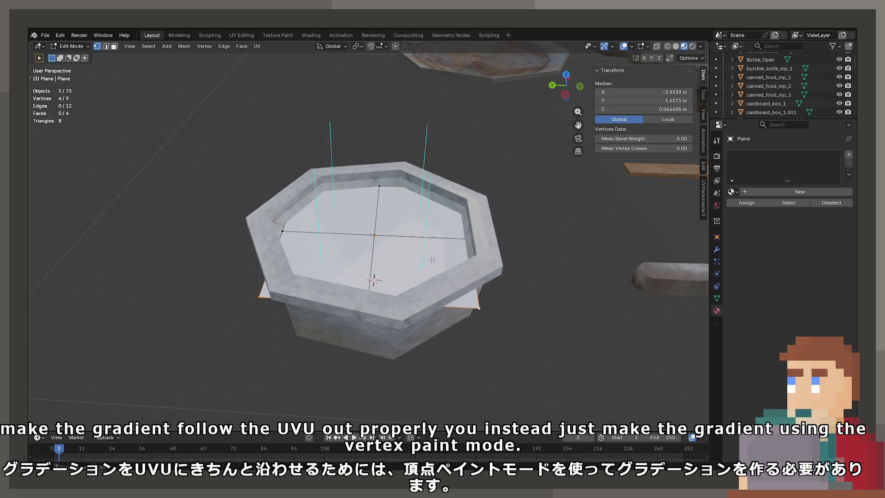
left_click_drag(231, 306, 416, 356)
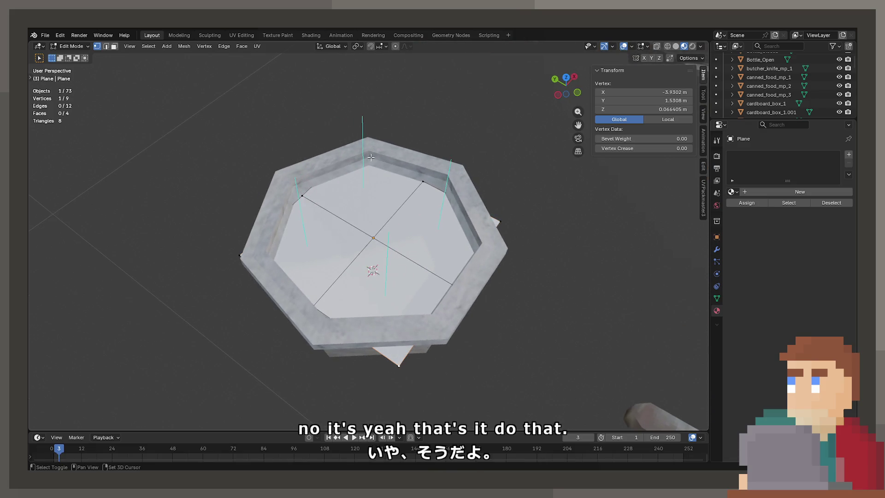
left_click_drag(244, 275, 492, 301)
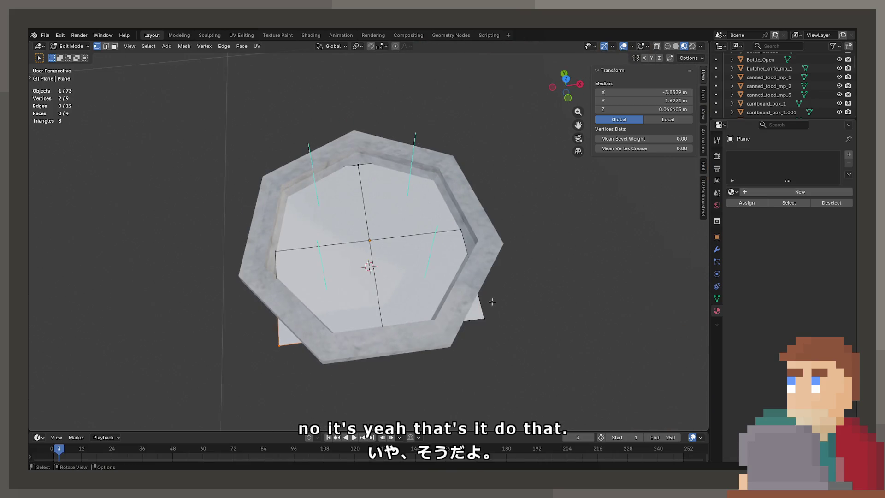
left_click(279, 344, "shift")
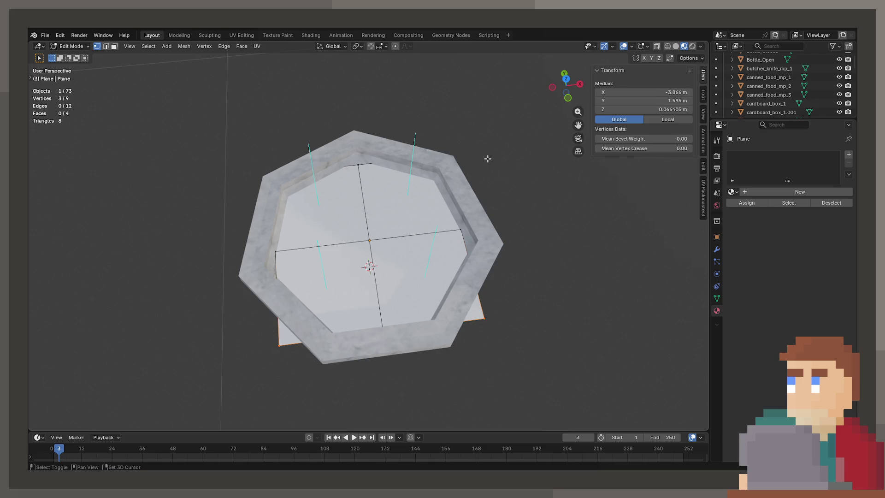
Scale the selected vertices several times, checking the fit in wireframe view
key("shift+z")
key("s")
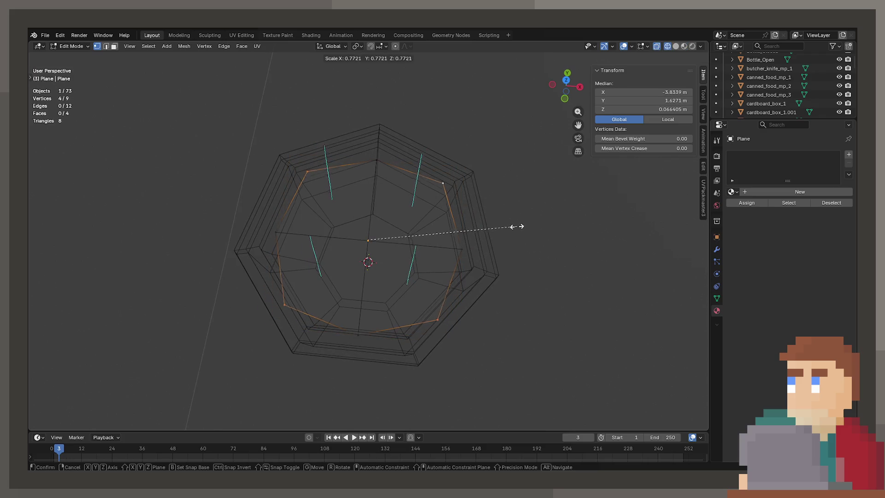
left_click(512, 228)
key("shift+z")
left_click_drag(512, 228, 490, 295)
key("s")
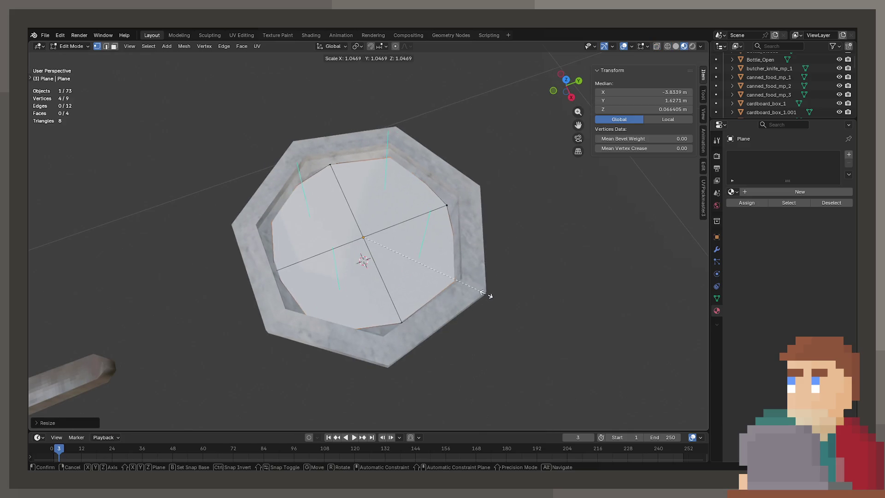
left_click(490, 296)
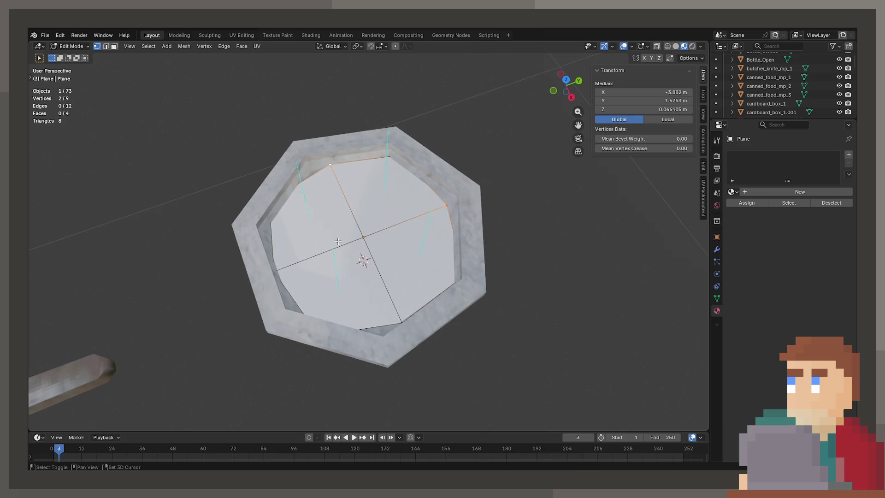
key("s")
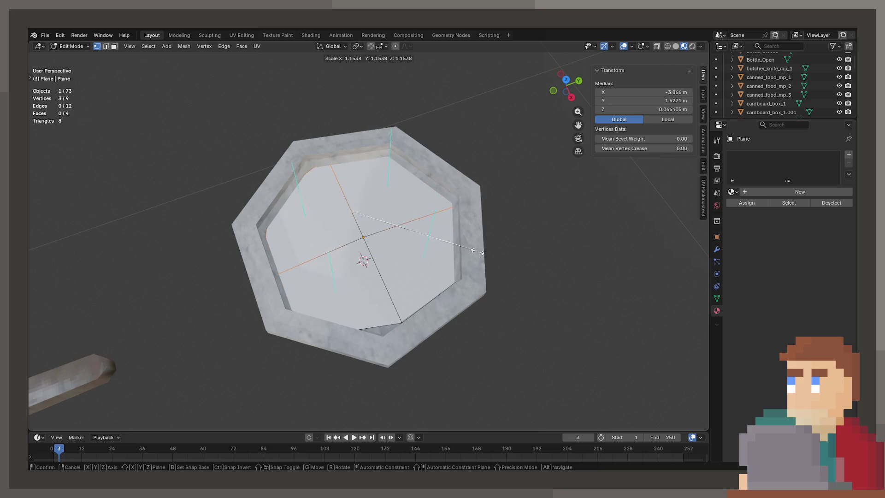
left_click(481, 252)
mouse_move(481, 253)
left_mouse_down()
mouse_move(407, 233)
mouse_move(375, 200)
mouse_move(365, 272)
left_mouse_up()
From the top view, transform the whole plane to line it up over the bowl's opening
key("Tab")
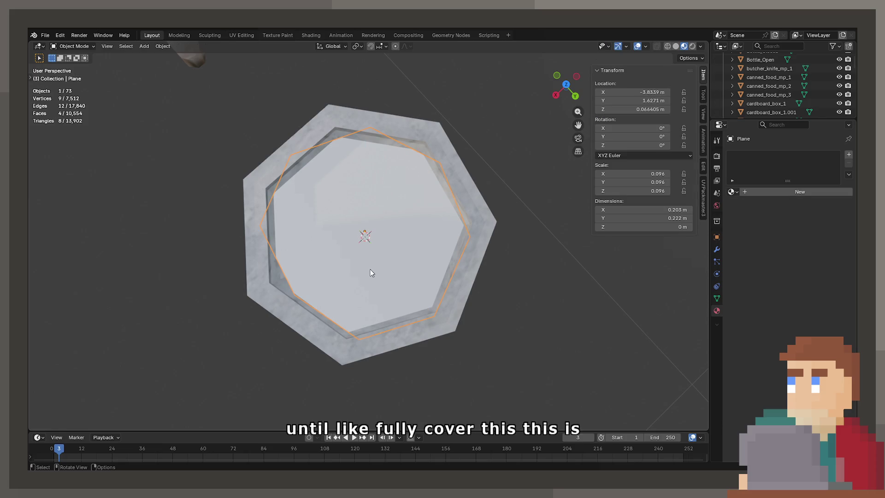
key("Tab")
key("KP_7")
scroll(549, 145, "up", 3)
left_click(528, 240)
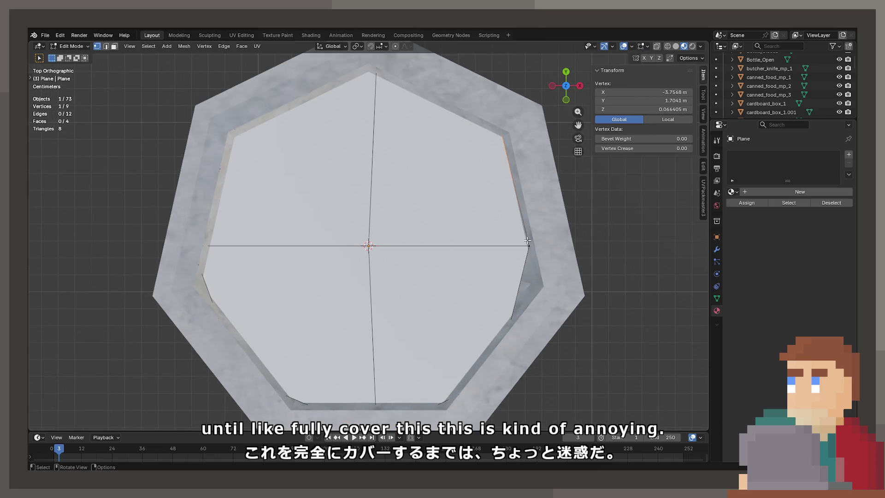
key("Tab")
key("s")
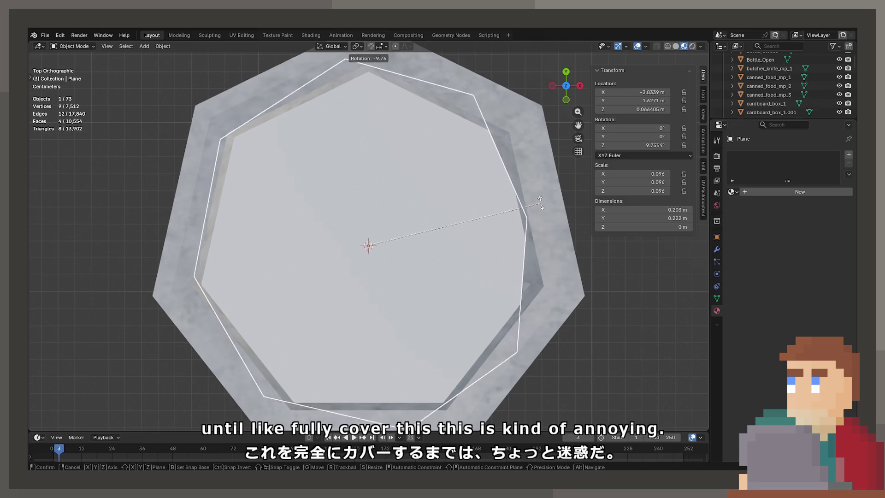
left_click(537, 198)
Delete the plane and enter Edit Mode on the bowl mesh Cylinder.001
key("Tab")
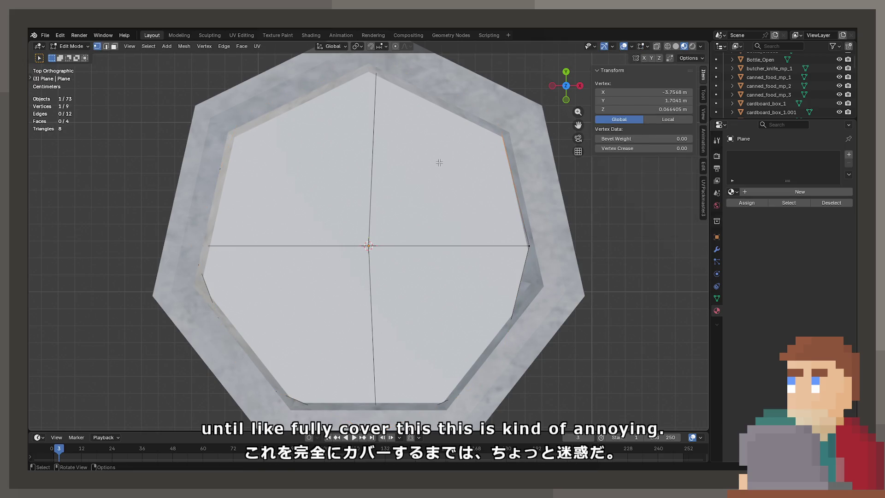
key("Tab")
key("Delete")
left_click(438, 161)
key("Tab")
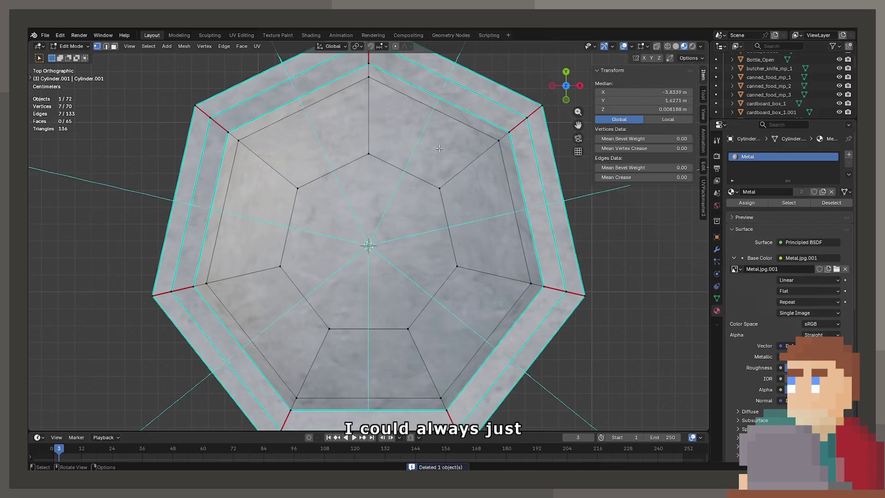
Duplicate the bowl in place and fill the copy's inner rim loop with a new face
key("Tab")
key("shift+d")
right_click(494, 139)
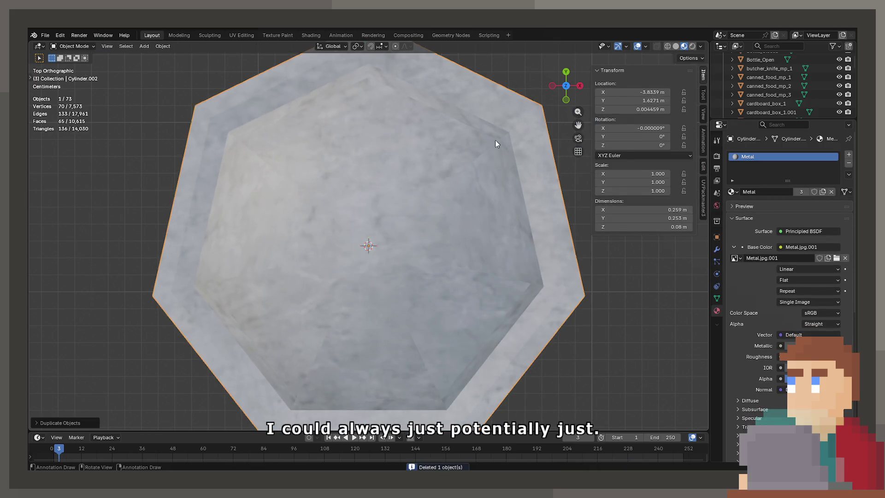
key("Tab")
left_click(495, 139, "alt")
key("f")
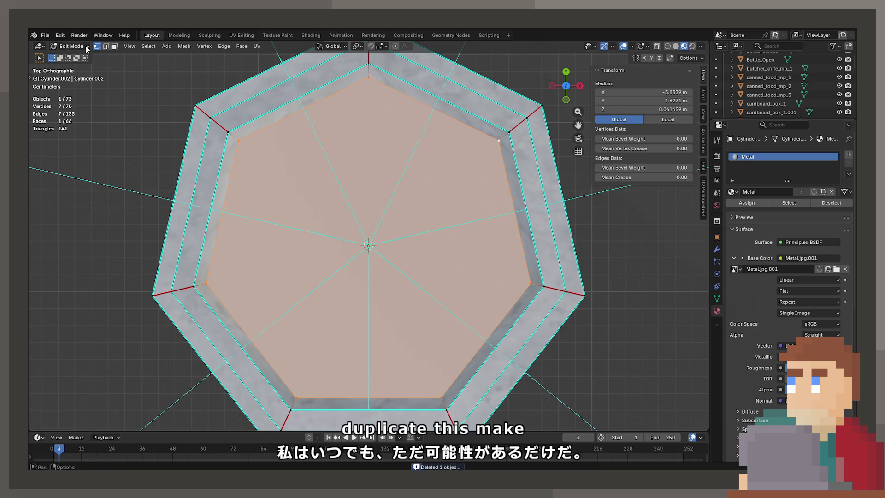
Delete the copy's rim faces, keeping only the seven-sided floor face, then switch to vertex select
key("a")
key("alt+a")
key("a")
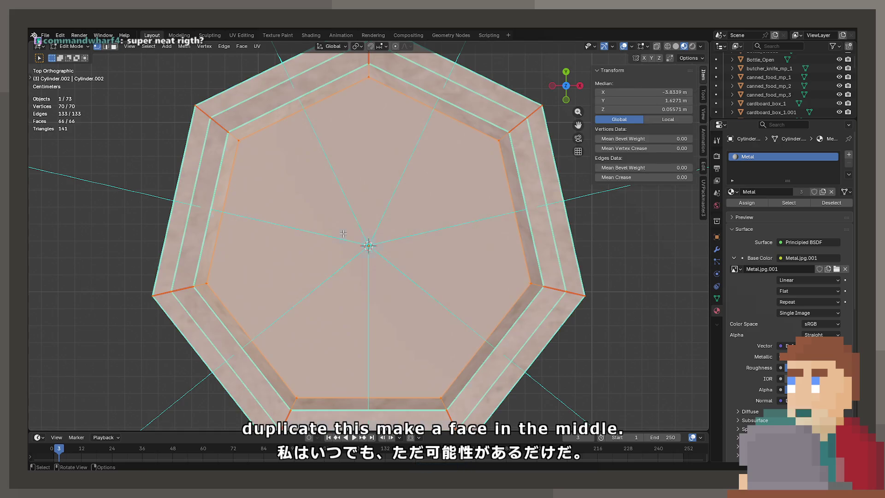
key("alt+a")
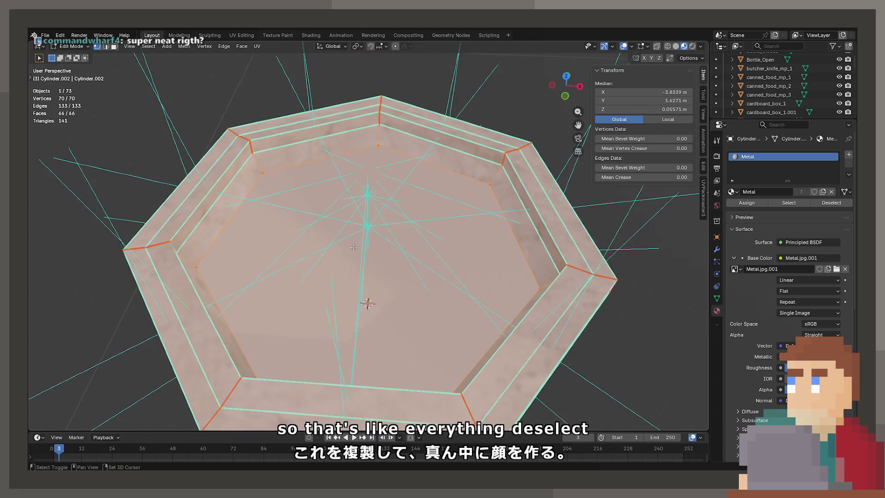
key("a")
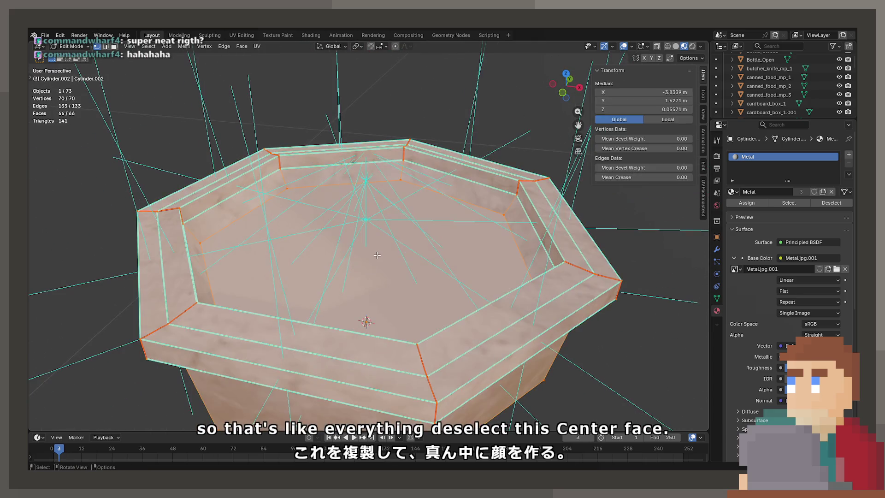
key("alt+a")
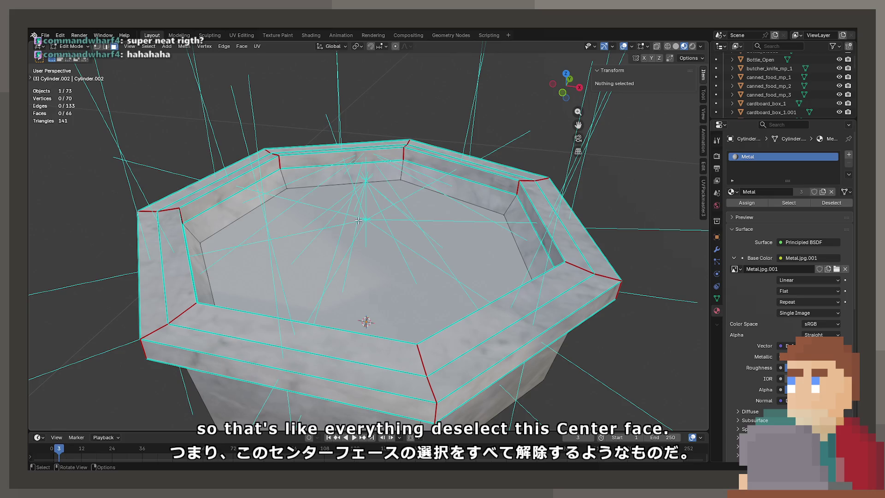
key("a")
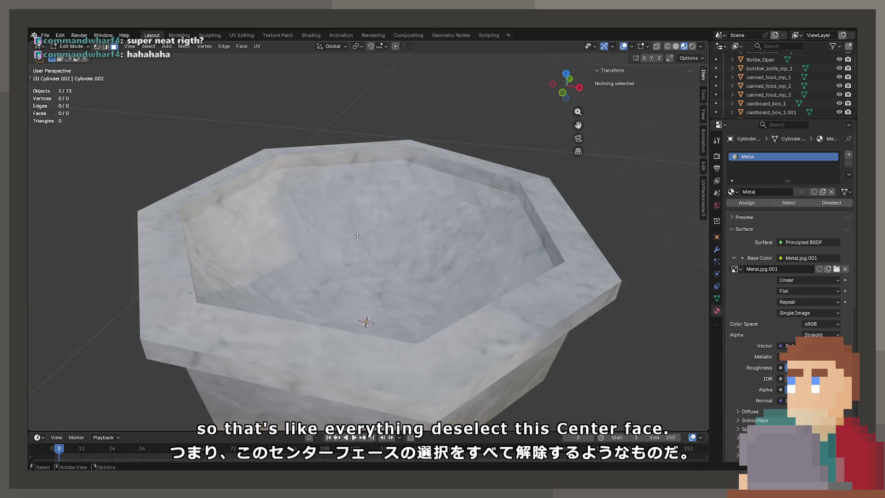
key("x")
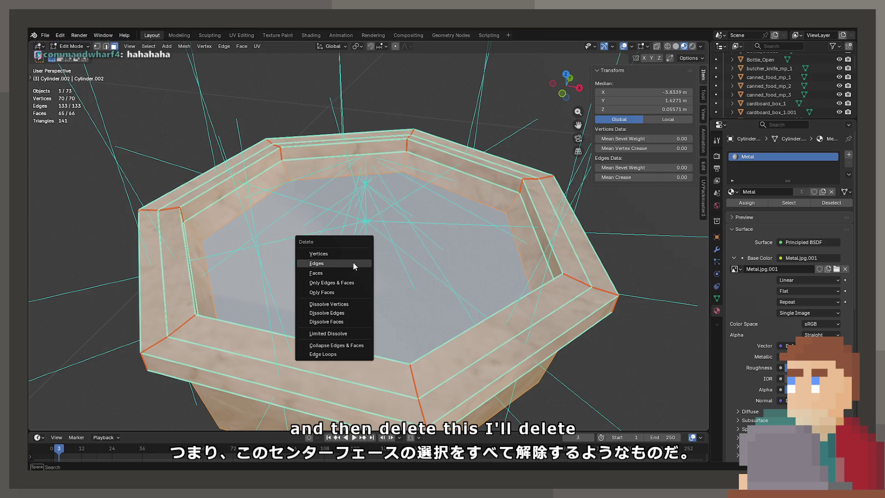
left_click(352, 272)
left_click(97, 46)
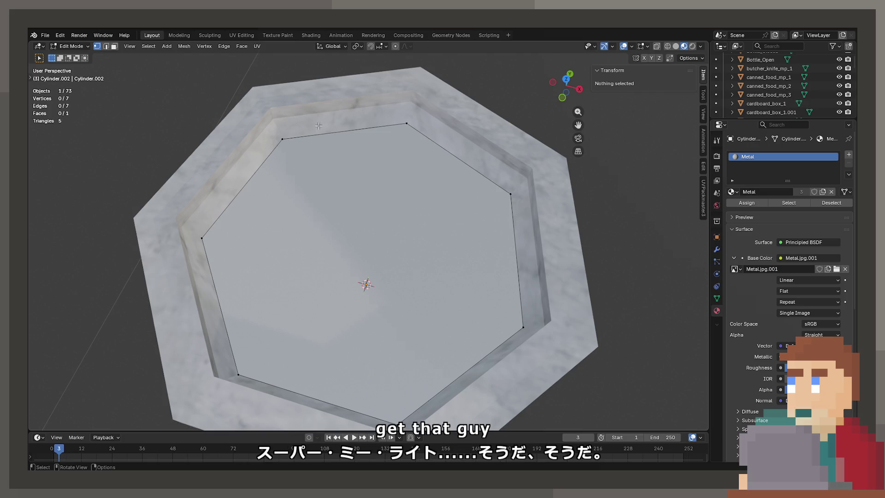
Scale the floor piece and its face outward on X/Y only, to about 1.09
key("Tab")
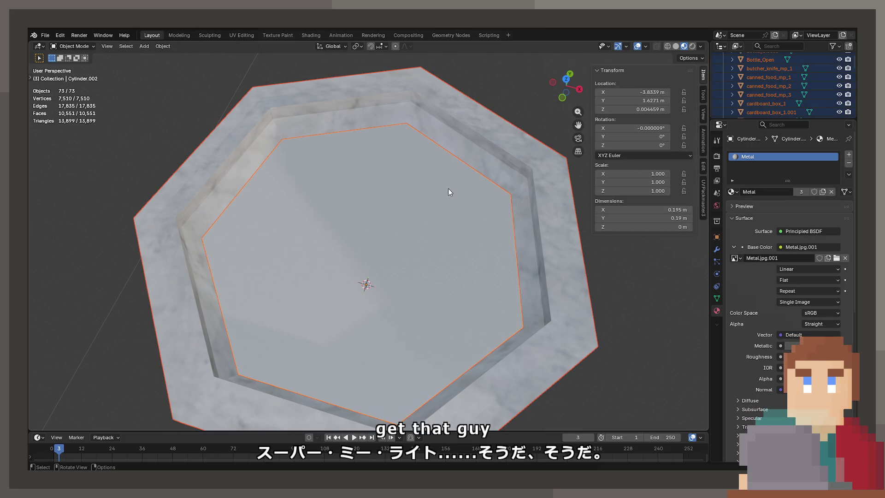
key("s")
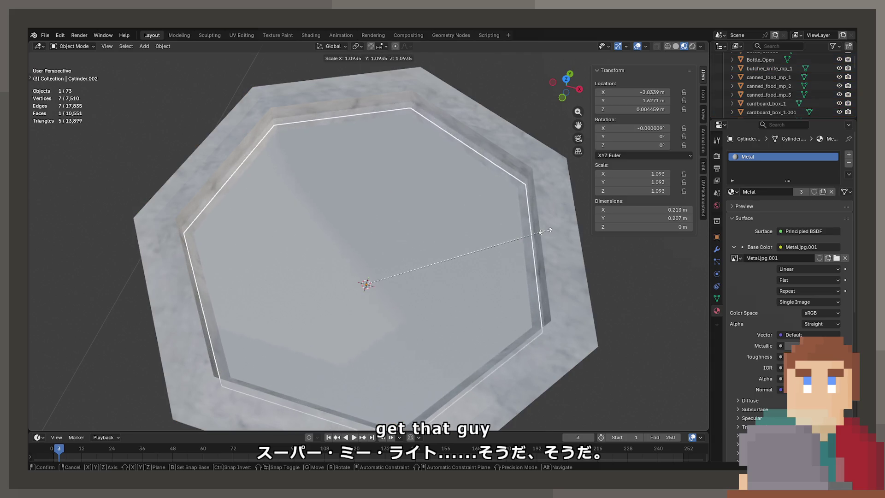
key("shift+z")
left_click(545, 230)
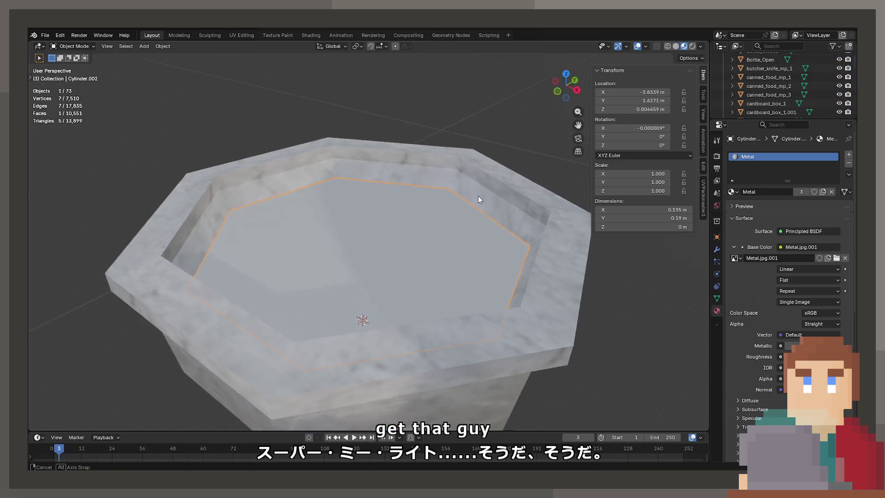
key("Tab")
key("shift+z")
left_click(360, 216, "alt")
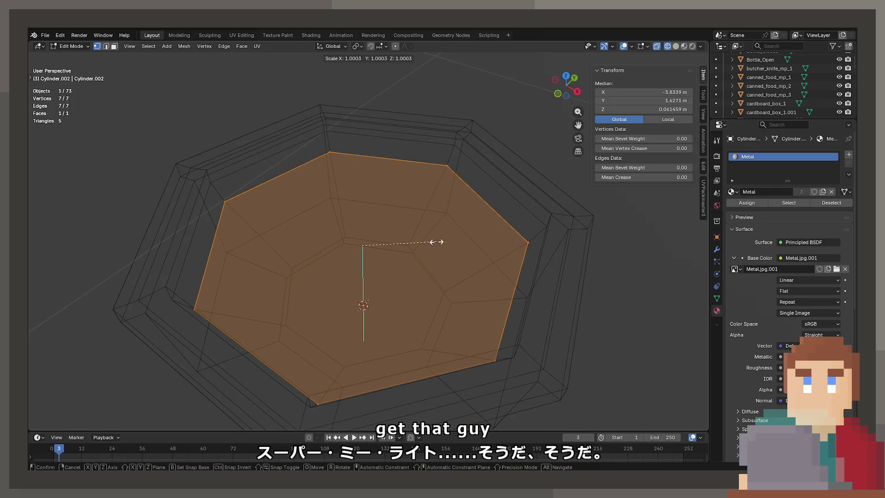
key("s")
key("shift+z")
left_click(444, 241)
Preview the floor piece with material shading at an angle, then return the viewport to wireframe
key("z")
left_click(445, 253)
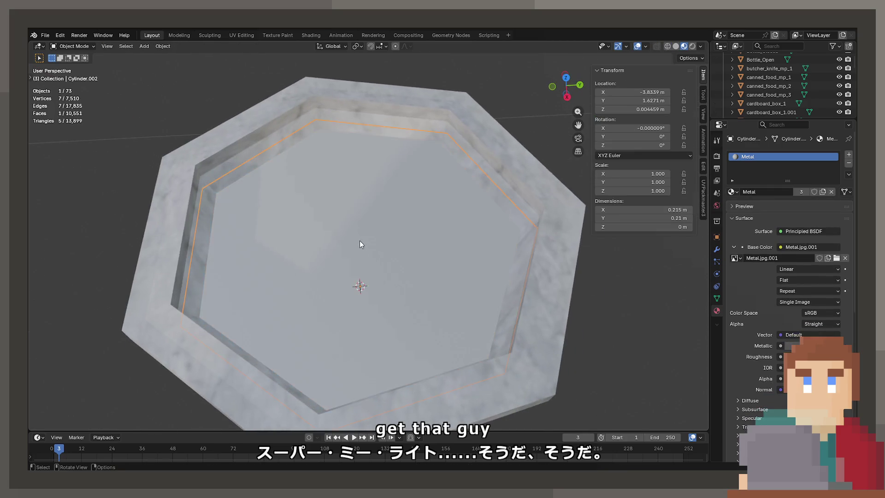
left_click_drag(436, 248, 476, 252)
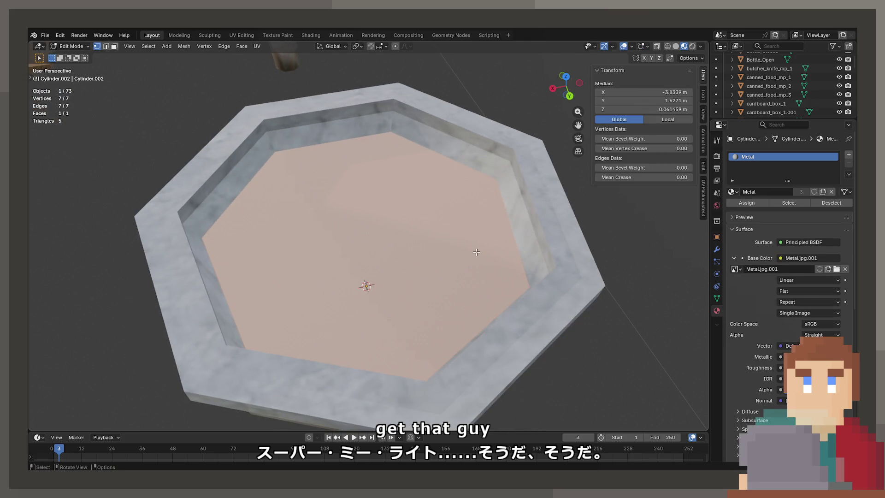
key("Tab")
key("Tab")
key("Tab")
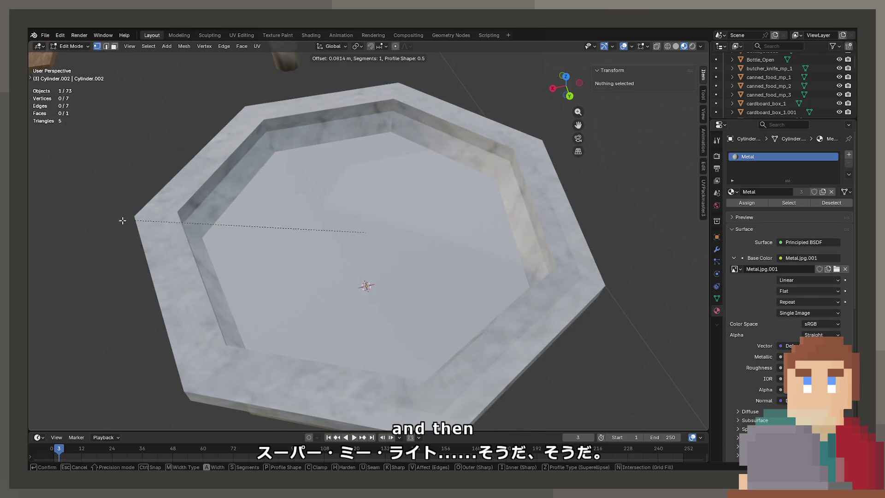
key("Tab")
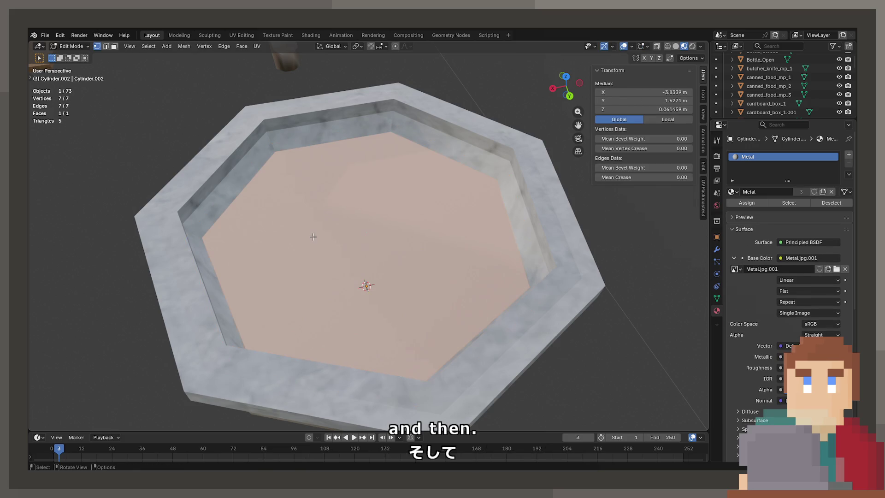
key("s")
left_click(443, 243)
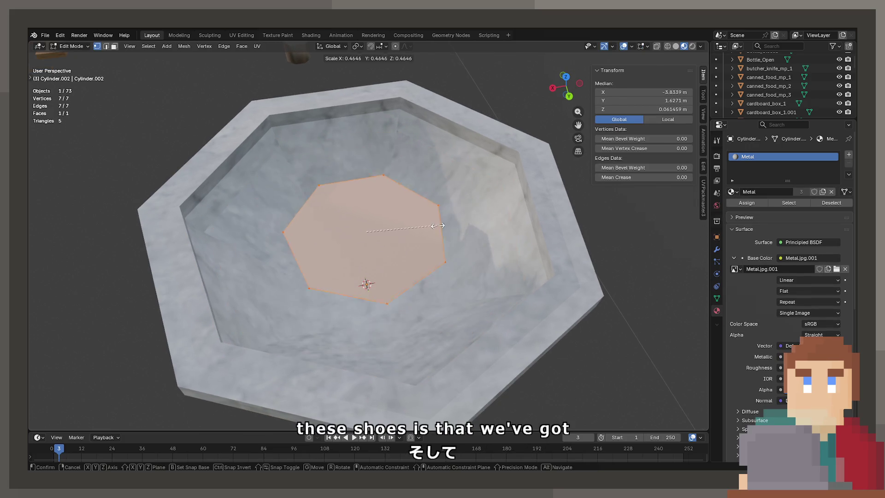
key("Tab")
key("z")
left_click(332, 194)
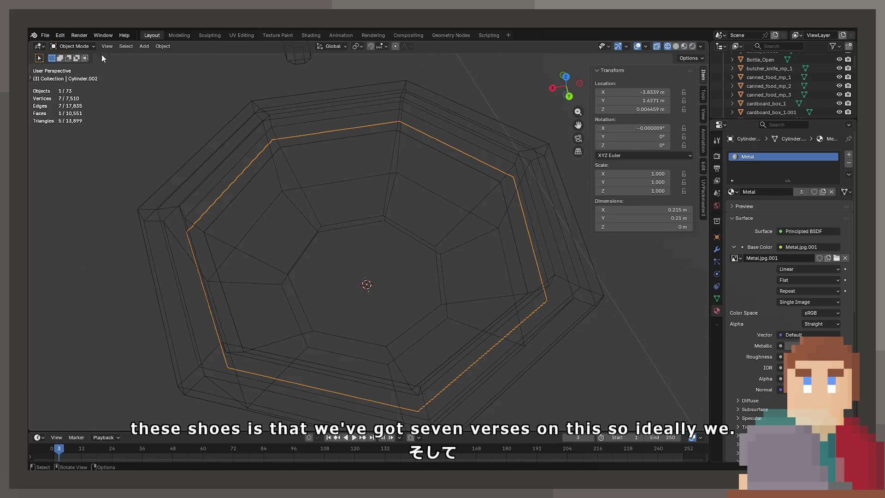
Inset the floor face and raise the inner face straight up along Z
key("Tab")
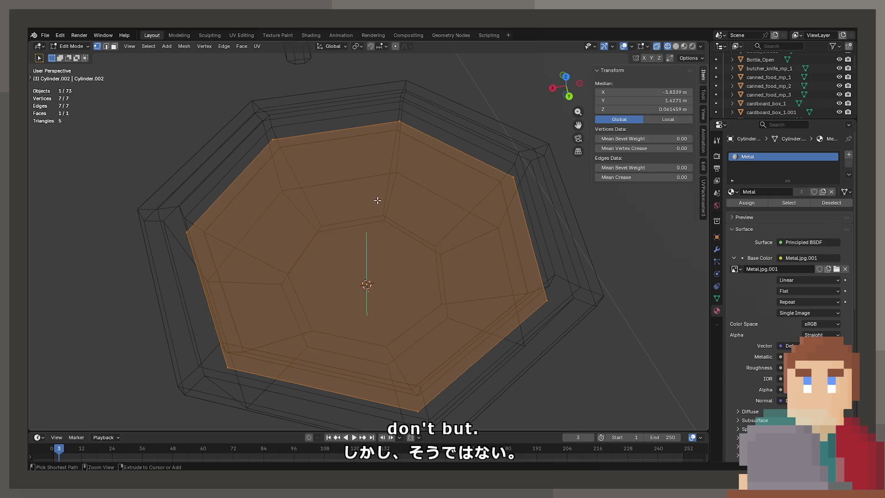
left_click(378, 200)
key("a")
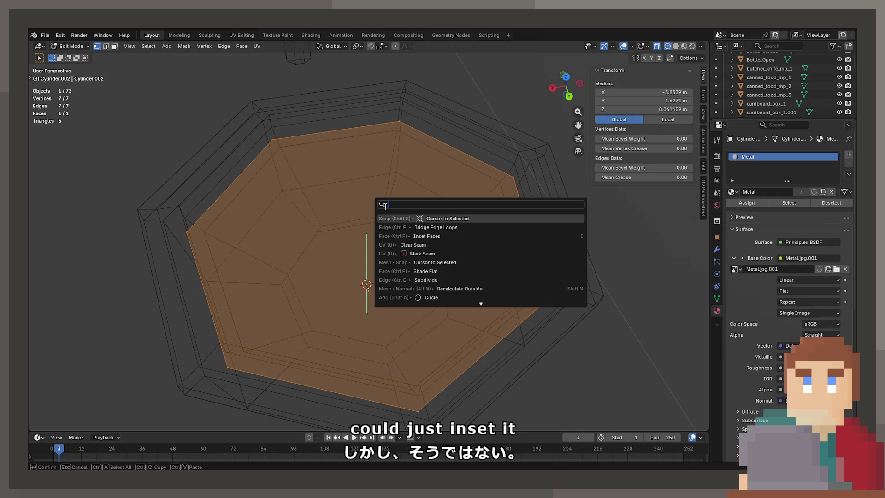
key("F3")
left_click(429, 236)
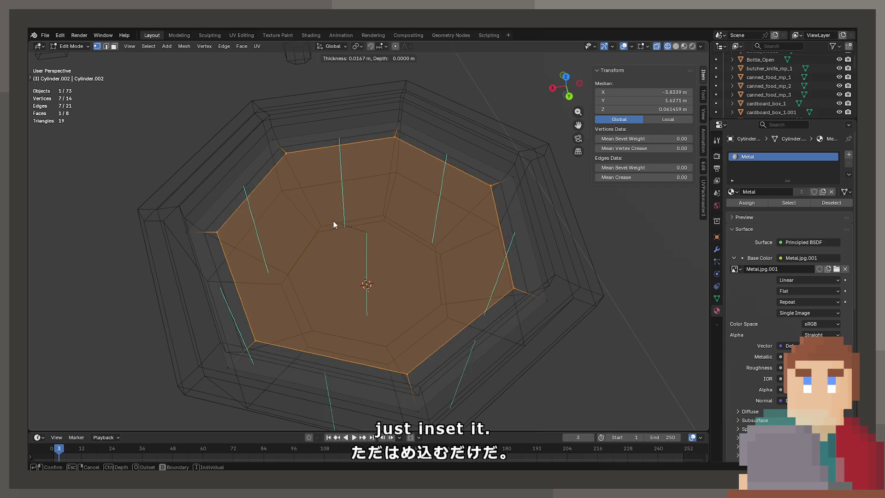
key("z")
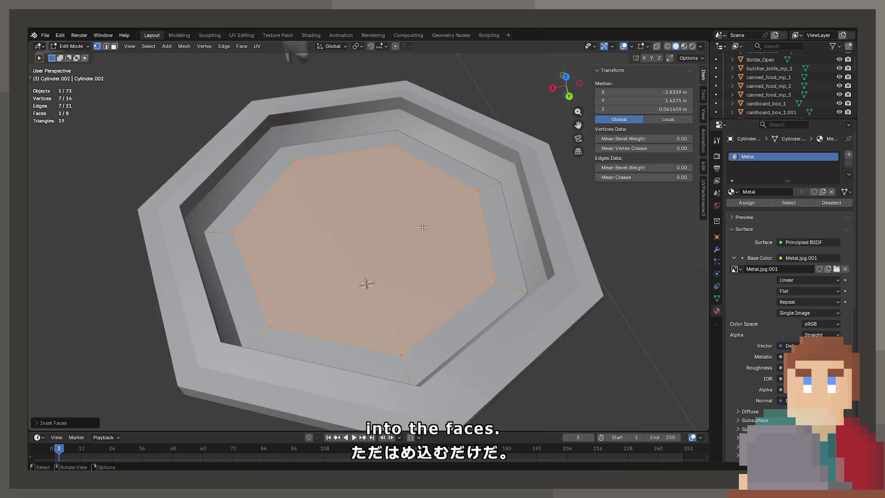
left_click(401, 208)
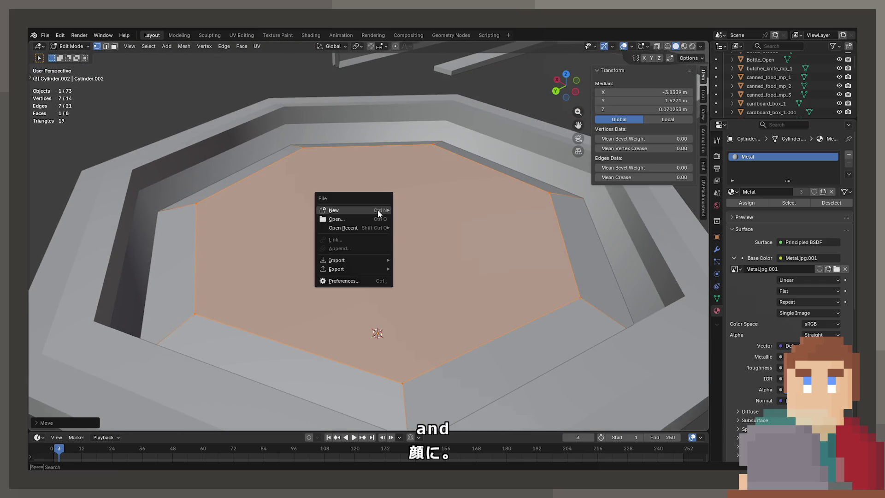
Inset the raised face a second time and shrink the innermost face into a stepped mound
key("F3")
key("Return")
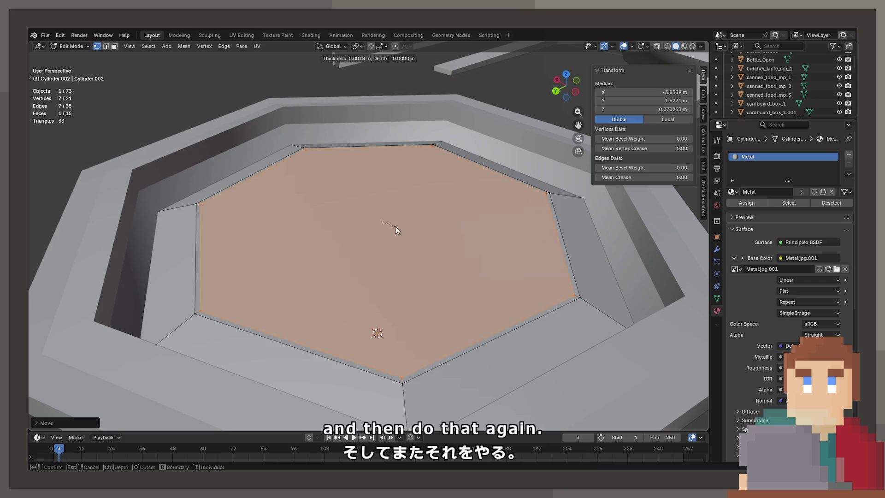
left_click(378, 220)
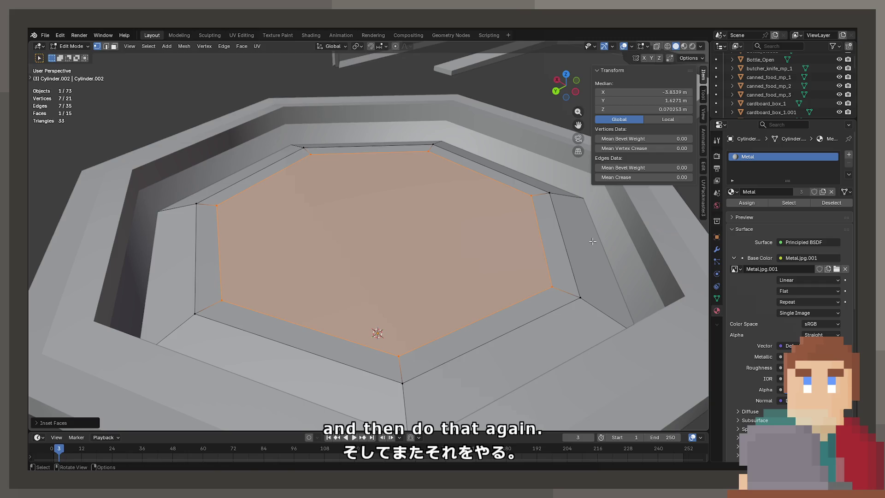
key("s")
left_click(533, 232)
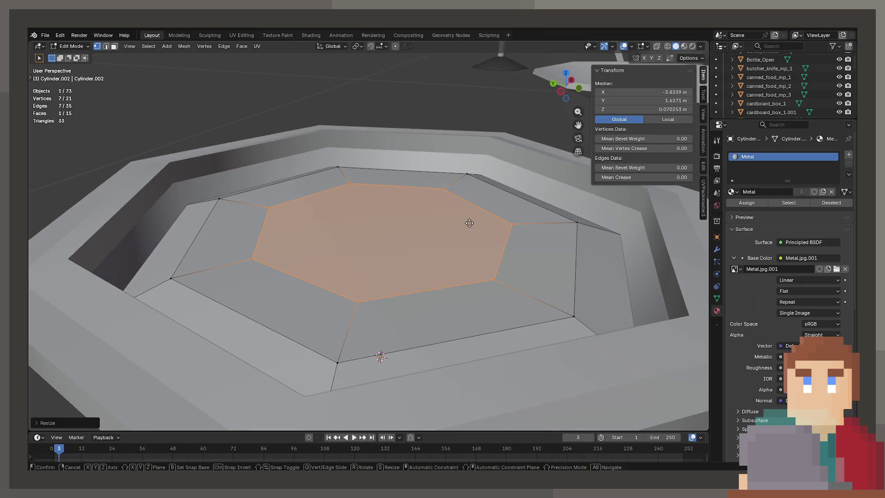
key("Tab")
scroll(421, 212, "down", 5)
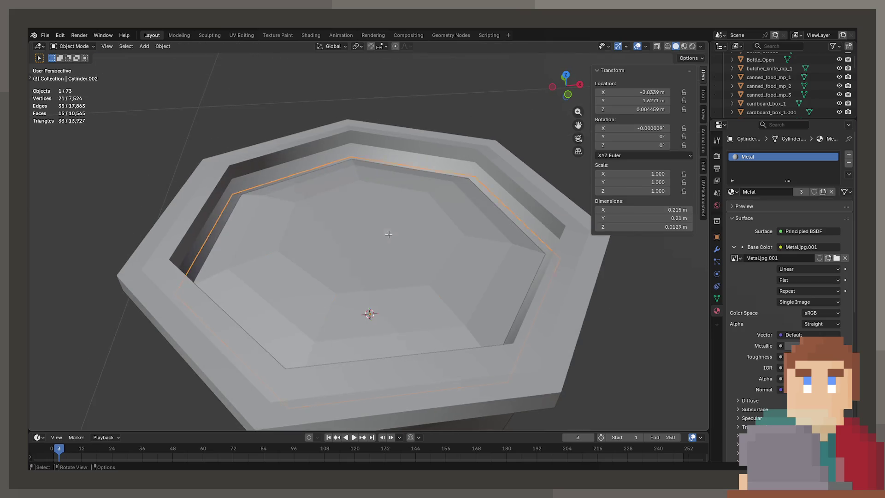
key("Tab")
key("Tab")
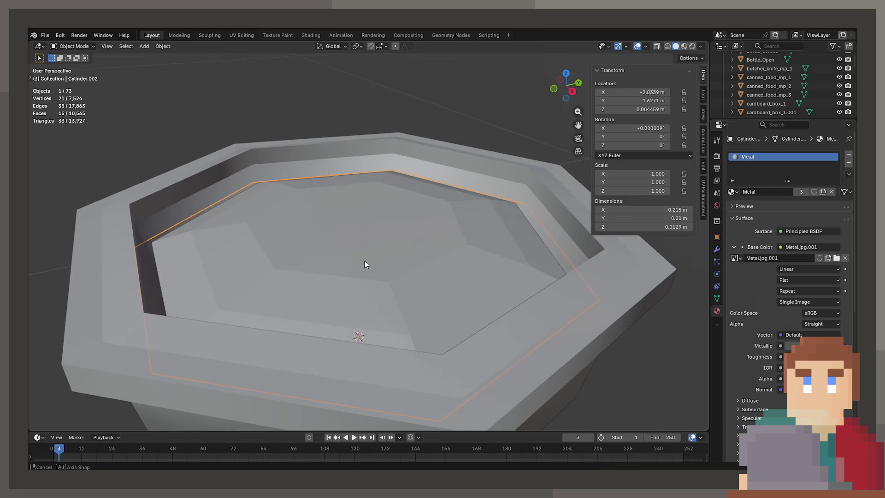
key("Tab")
key("Tab")
key("ctrl+a")
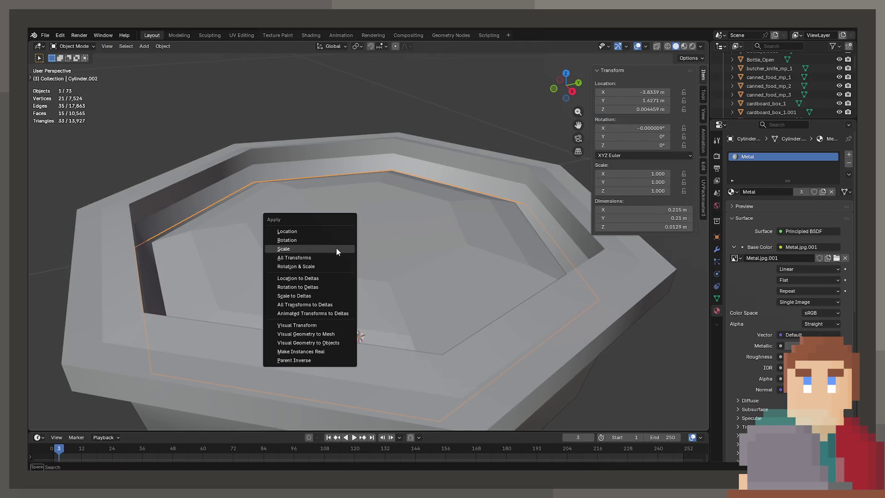
Apply the fill piece's scale and rotation
left_click(336, 248)
key("ctrl+a")
left_click(340, 239)
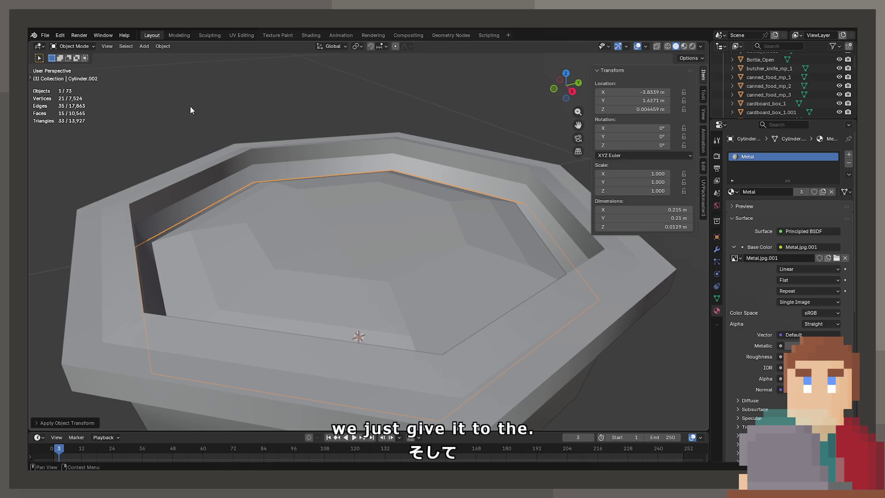
key("z")
left_click(319, 251)
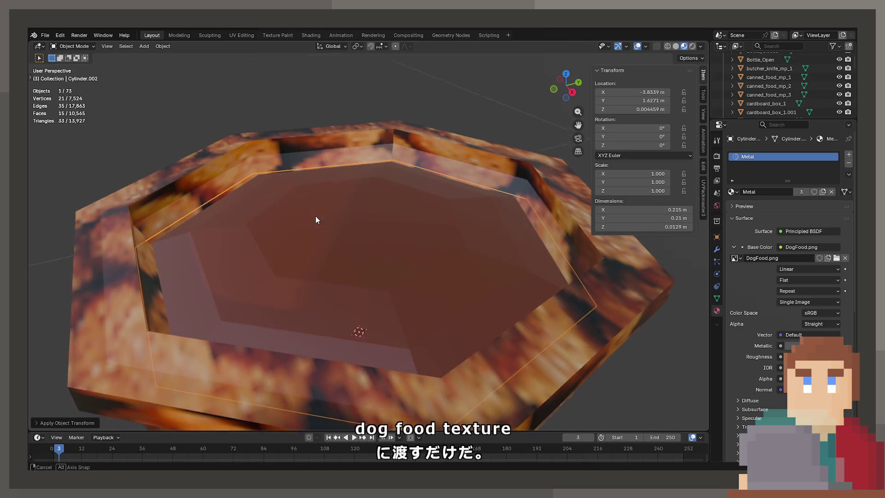
key("ctrl+z")
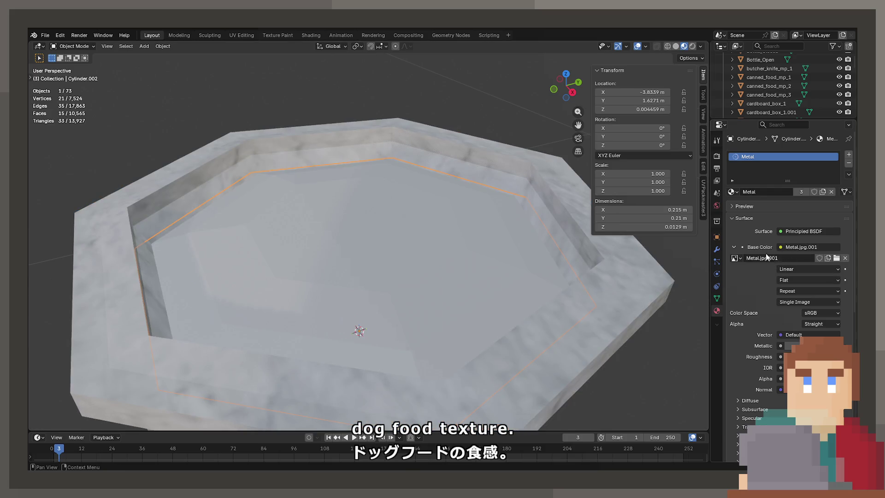
Replace the Metal material with a new 'DogFood' material whose Base Color uses an Image Texture
left_click(849, 156)
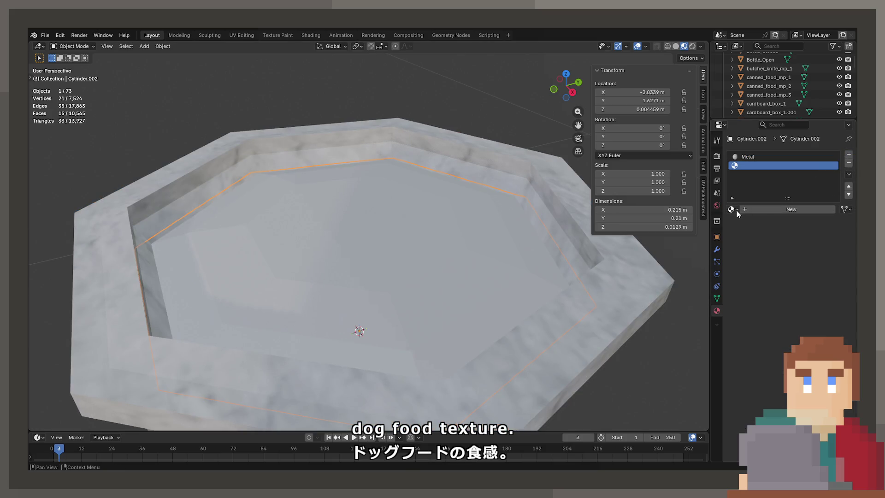
left_click(761, 157)
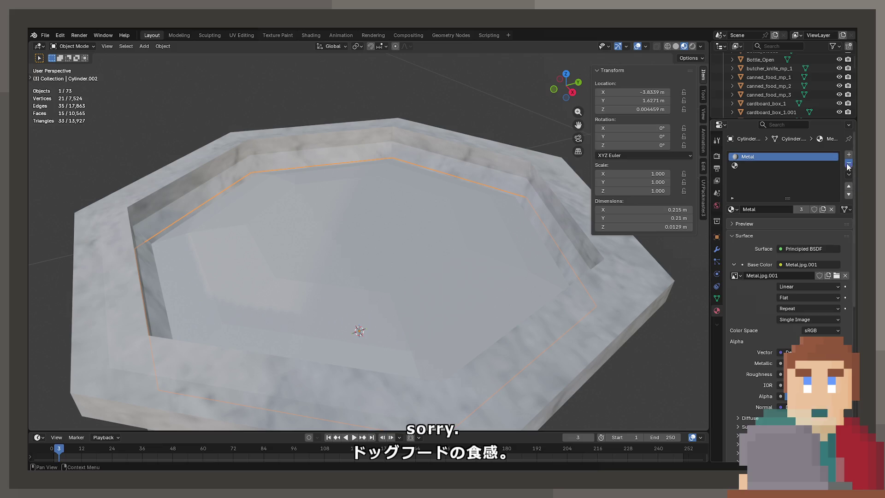
left_click(848, 163)
left_click(754, 190)
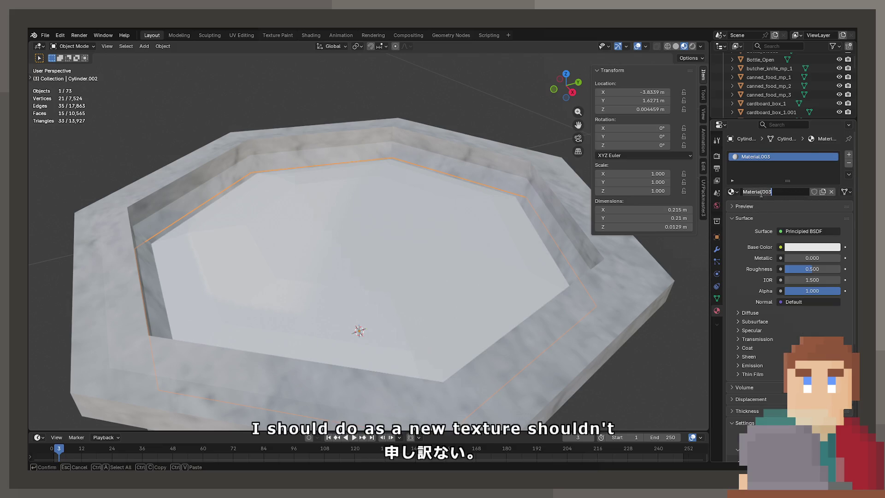
left_click(779, 192)
type("DogFood")
key("Return")
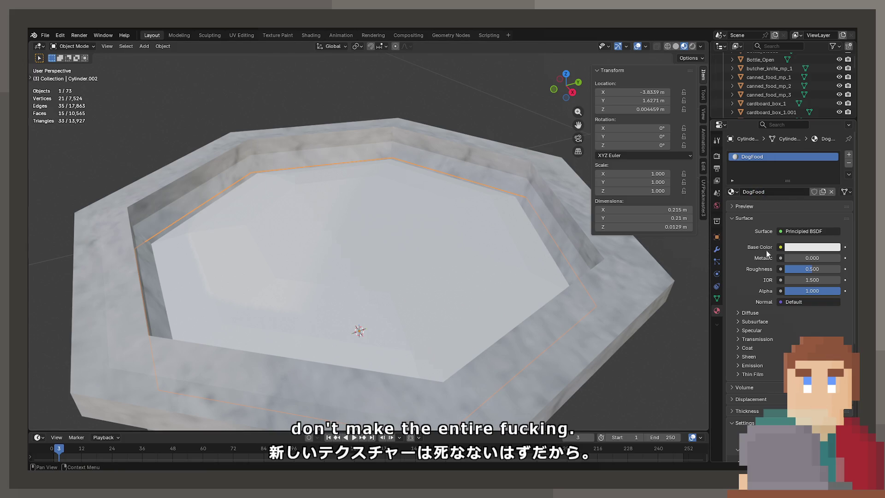
left_click(780, 247)
left_click(597, 306)
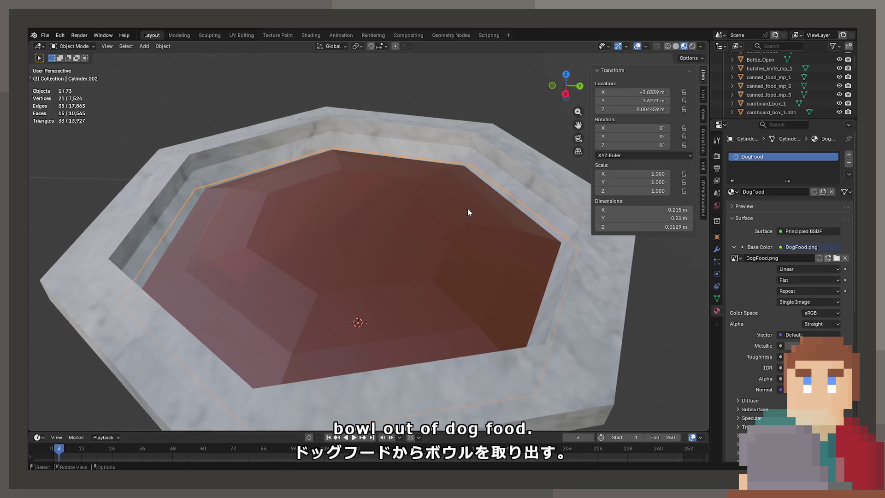
Cube-project UVs for all the dog food faces so the kibble image covers the mound
key("Tab")
key("a")
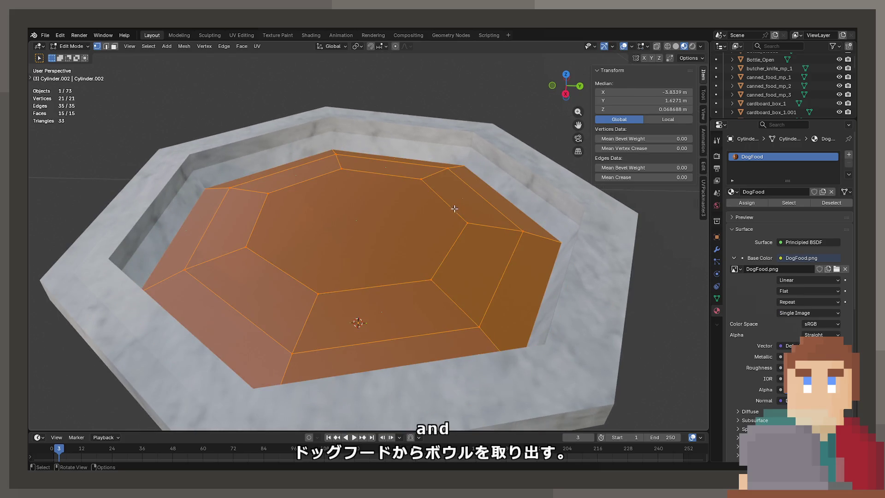
right_click(450, 209)
key("Tab")
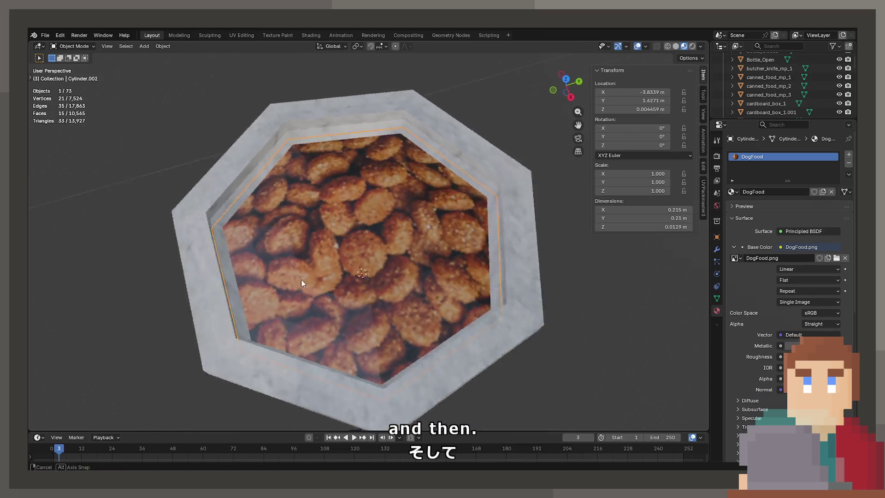
mouse_move(302, 283)
left_mouse_down()
mouse_move(433, 301)
mouse_move(430, 206)
mouse_move(439, 203)
mouse_move(393, 244)
mouse_move(414, 236)
mouse_move(350, 239)
left_mouse_up()
Clear the face selection, inspect the textured bowl from a low side view, and reselect the food disc
key("Tab")
key("alt+a")
key("Tab")
scroll(322, 242, "down", 3)
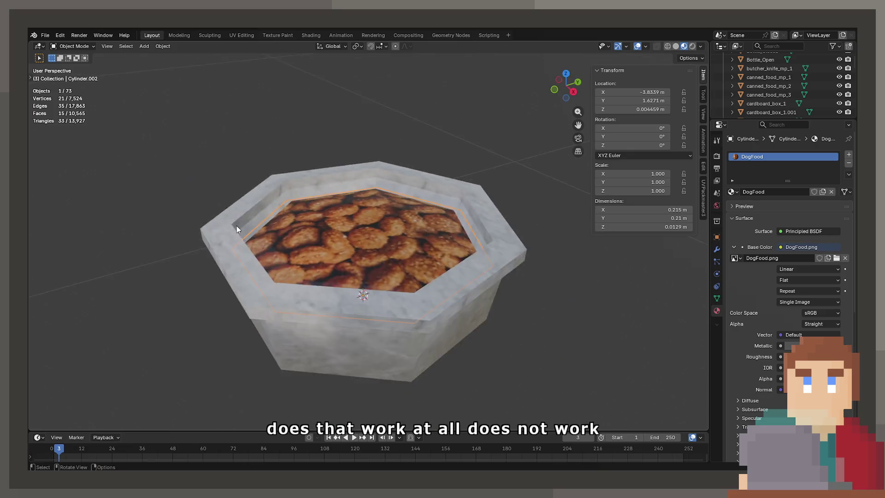
scroll(237, 225, "down", 2)
scroll(348, 270, "up", 2)
mouse_move(347, 270)
left_mouse_down()
mouse_move(394, 239)
mouse_move(484, 311)
left_mouse_up()
scroll(484, 312, "down", 4)
mouse_move(549, 352)
left_mouse_down()
mouse_move(523, 241)
mouse_move(468, 219)
mouse_move(420, 256)
mouse_move(416, 245)
left_mouse_up()
scroll(522, 240, "up", 4)
left_click(416, 245)
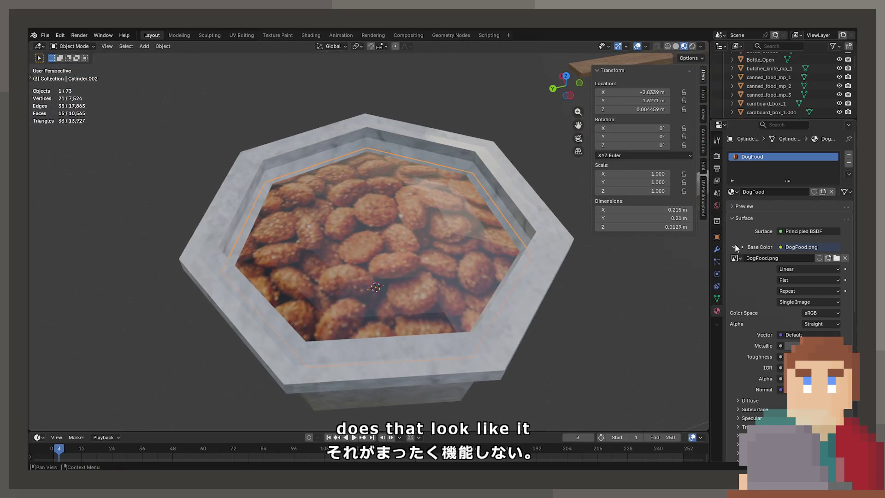
Raise the DogFood Roughness to remove the gloss, inspect bowl and food, then enter Edit Mode on the food
left_click_drag(811, 357, 839, 357)
left_click_drag(336, 270, 351, 240)
left_click(359, 350)
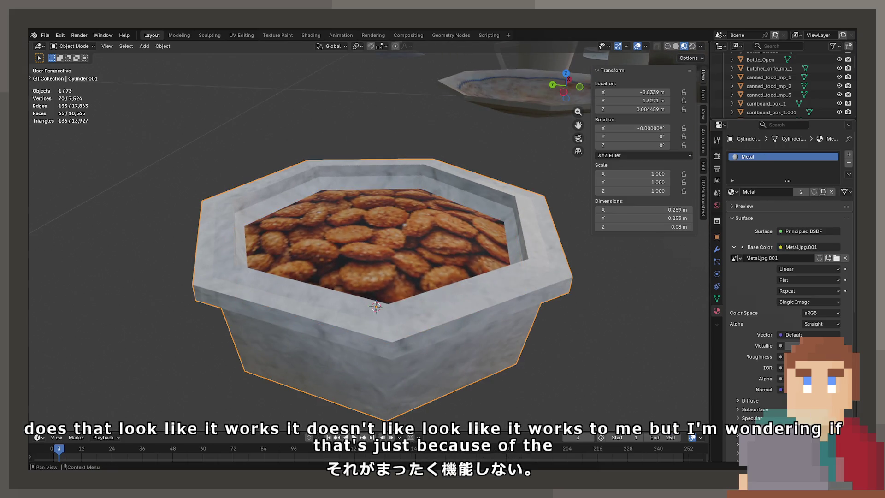
mouse_move(556, 265)
left_mouse_down()
mouse_move(408, 261)
mouse_move(237, 286)
mouse_move(212, 270)
mouse_move(325, 240)
mouse_move(284, 217)
mouse_move(267, 223)
left_mouse_up()
left_click(258, 264)
scroll(254, 286, "down", 4)
scroll(267, 222, "up", 5)
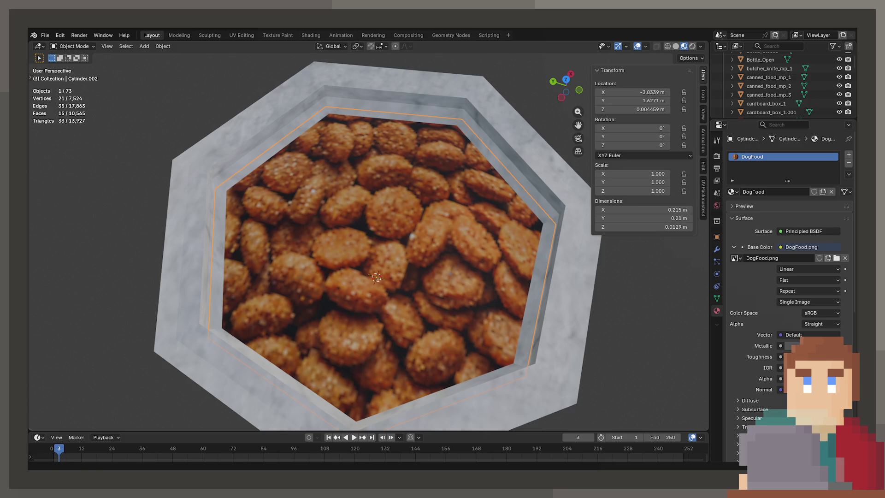
scroll(491, 197, "down", 3)
left_click_drag(490, 197, 178, 65)
key("Tab")
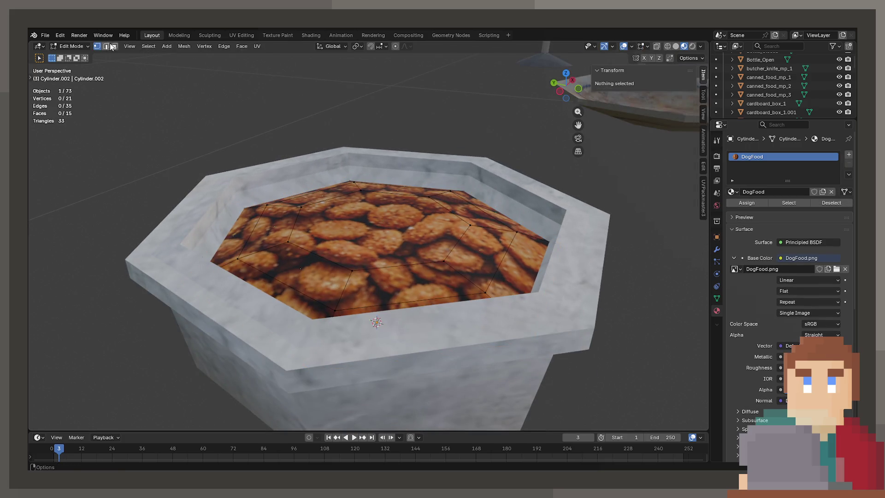
Raise the food's central octagon face and its surrounding ring of faces along Z
left_click(113, 46)
left_click(359, 205)
key("g")
key("z")
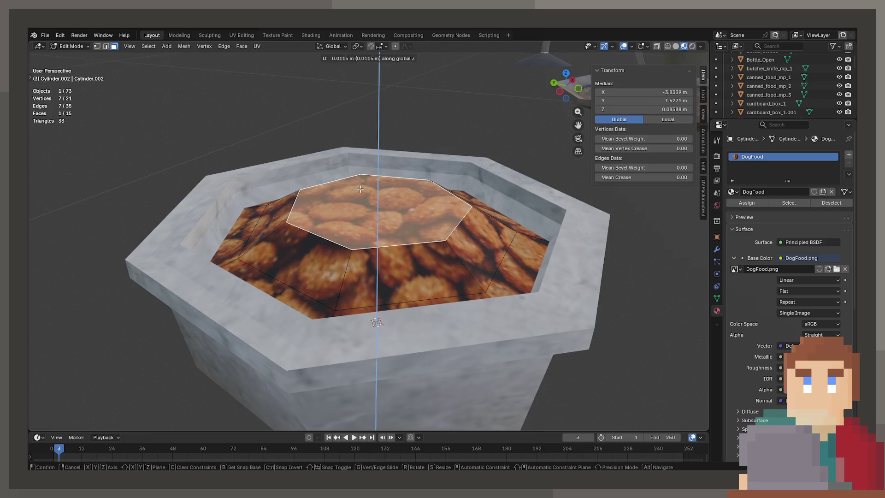
left_click(360, 189)
left_click(446, 257, "alt")
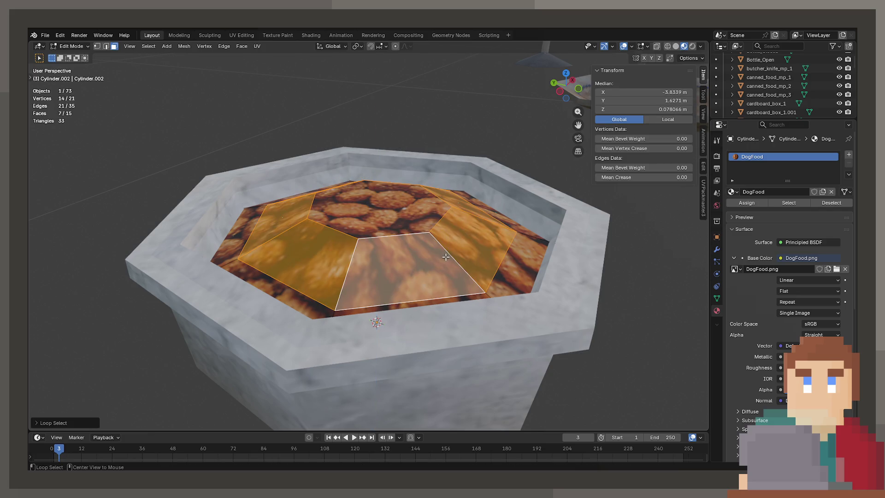
key("g")
key("z")
key("Return")
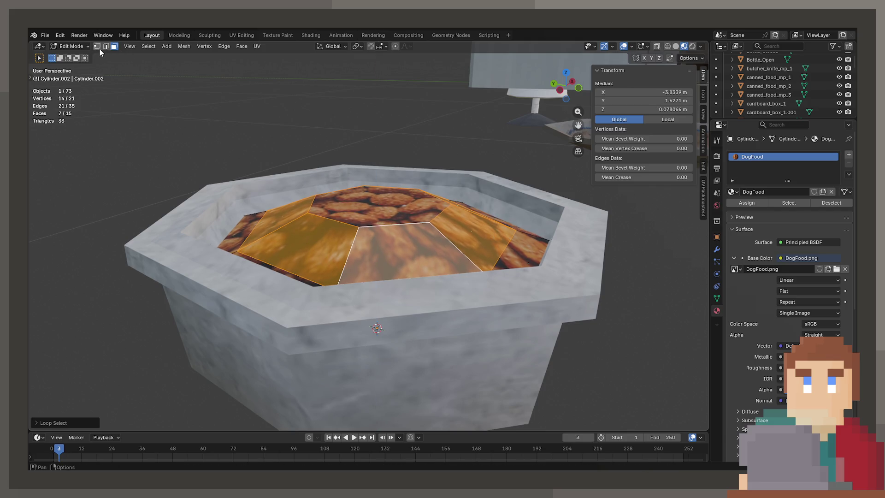
Scale the food's vertex loop and lift it along Z to heap the mound 0.0244 m tall
left_click(96, 46)
left_click(502, 226, "alt")
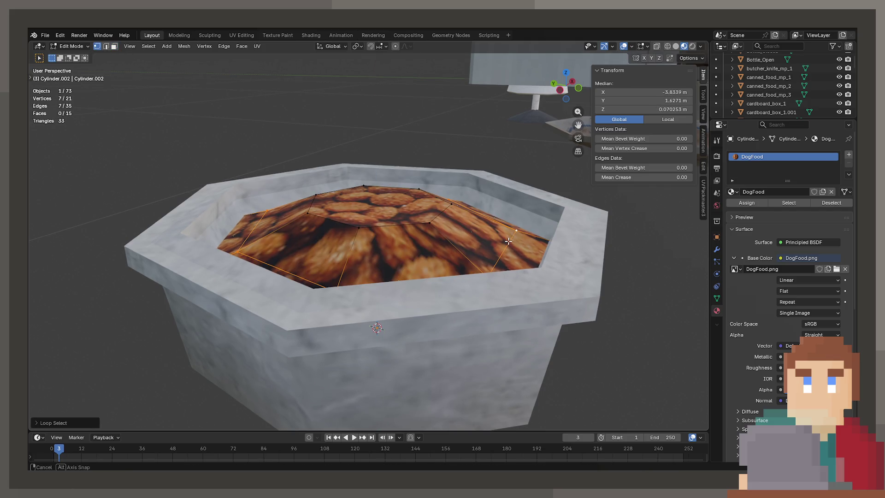
key("s")
key("Return")
key("g")
key("z")
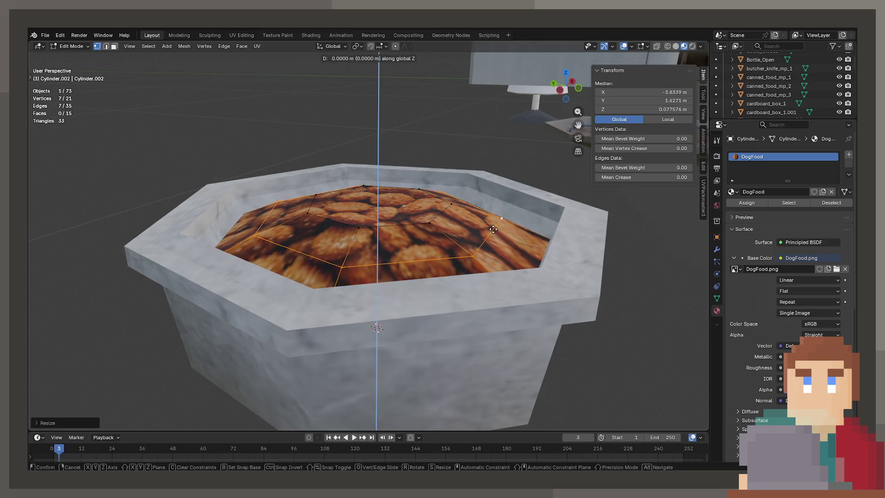
key("Return")
key("g")
key("z")
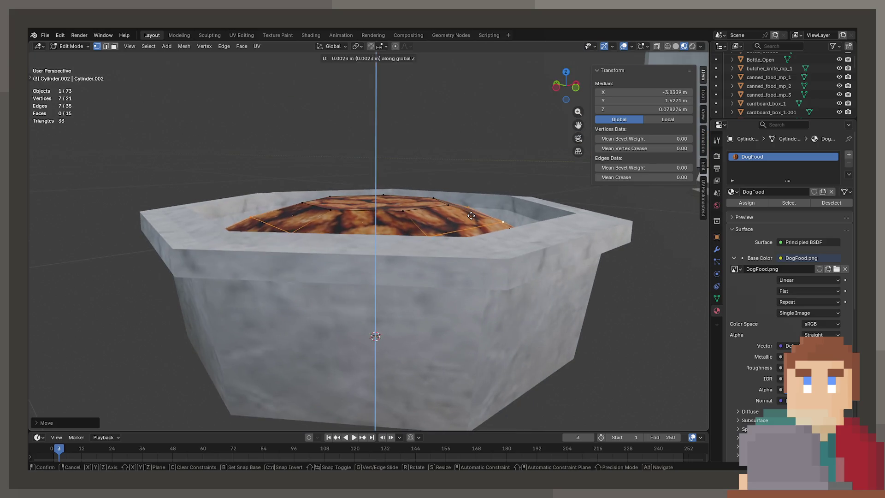
key("Return")
key("Tab")
scroll(449, 221, "up", 3)
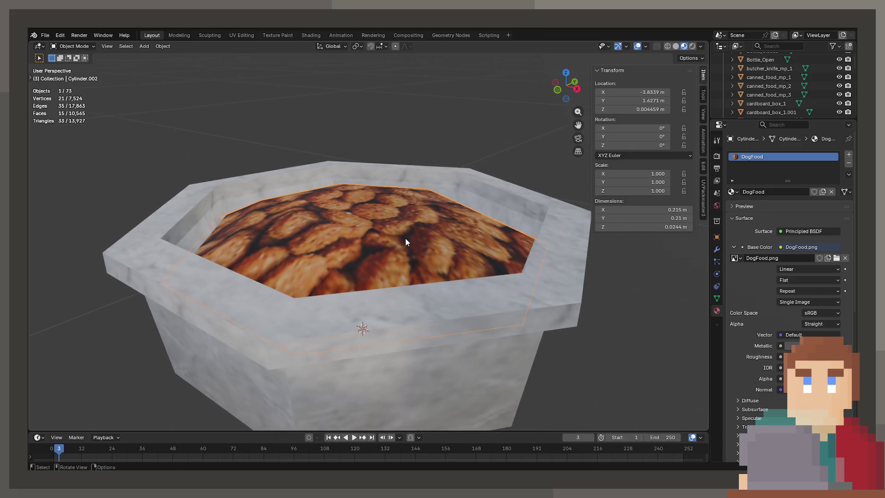
Re-apply Cube Projection UVs to all faces of the reshaped mound
key("Tab")
key("a")
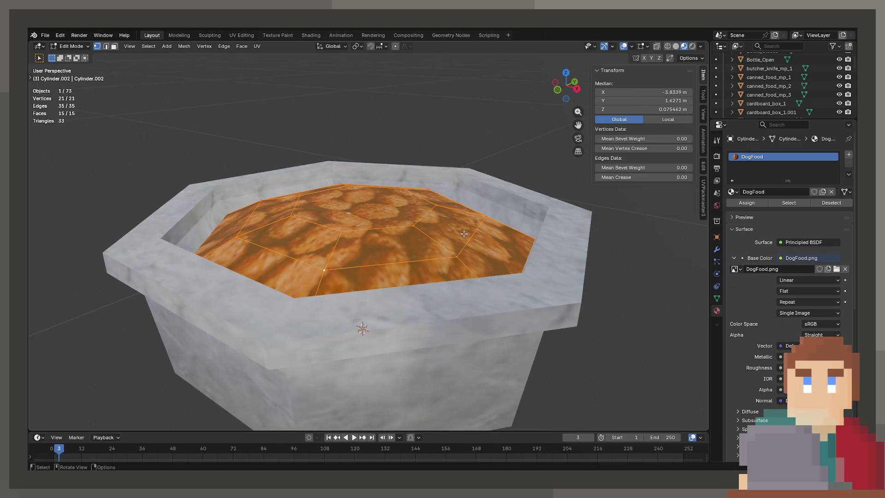
key("u")
left_click(464, 233)
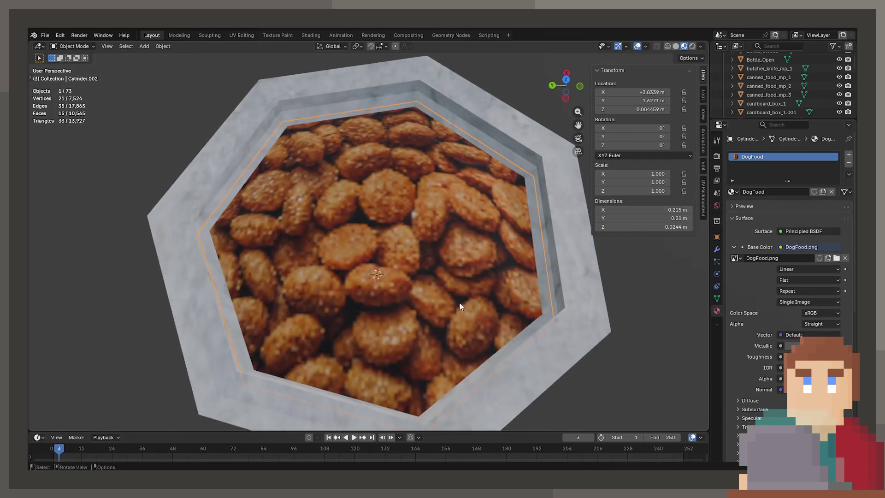
Lower the dog food slightly along Z so it sits deeper in the bowl
key("Tab")
scroll(419, 299, "down", 3)
scroll(361, 254, "up", 5)
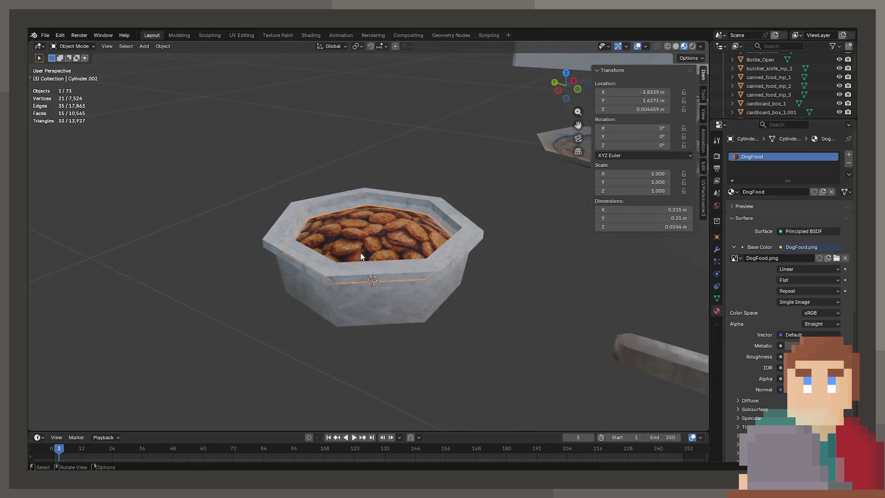
key("g")
key("z")
left_click(437, 311)
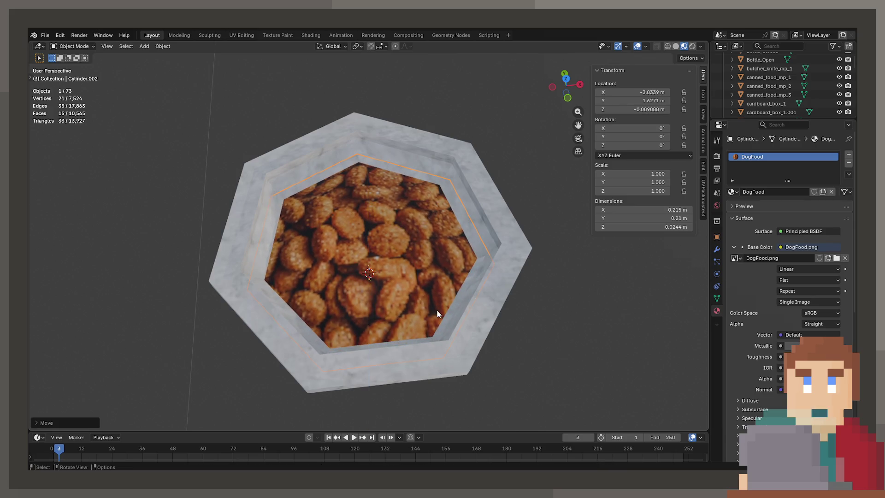
key("Tab")
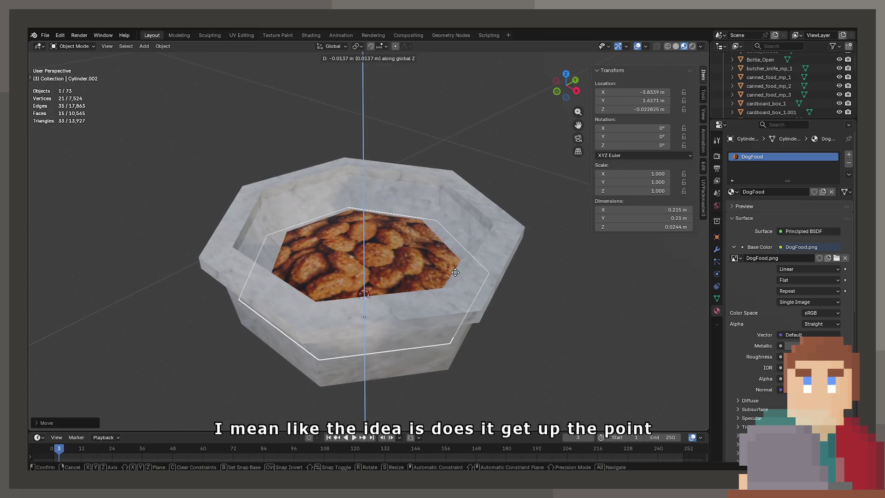
key("Tab")
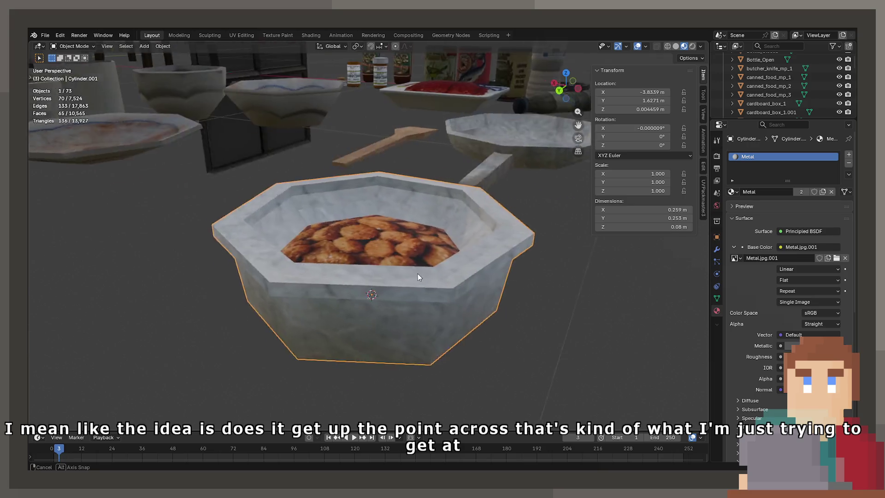
key("g")
key("z")
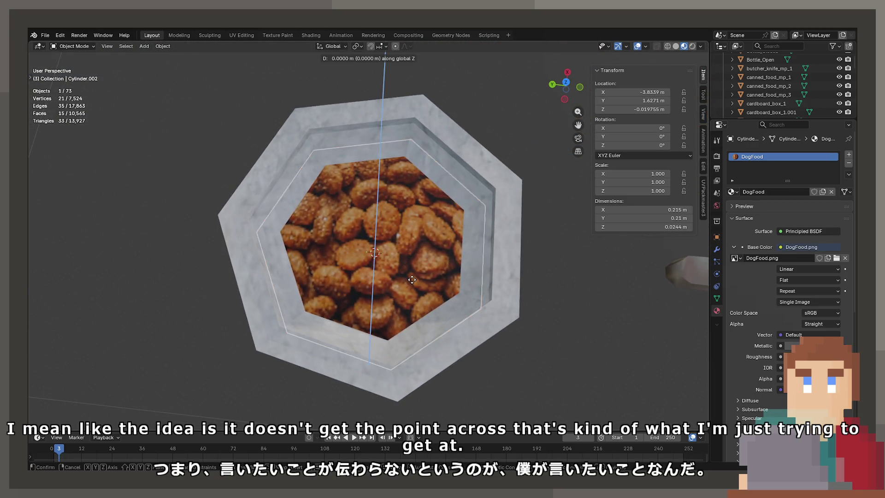
left_click(434, 288)
key("ctrl+z")
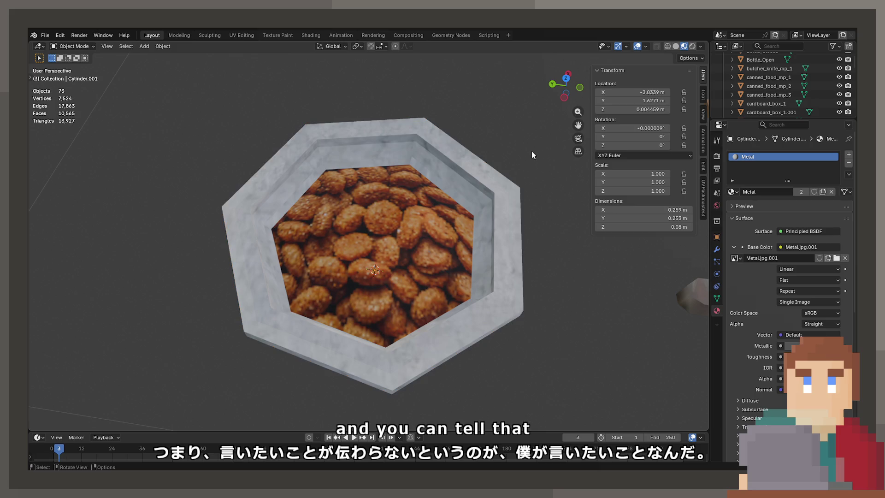
Select the empty metal bowl and duplicate it as Cylinder.003
mouse_move(363, 246)
left_mouse_down()
mouse_move(364, 287)
mouse_move(442, 249)
mouse_move(410, 258)
mouse_move(415, 306)
mouse_move(407, 318)
mouse_move(515, 322)
mouse_move(488, 332)
mouse_move(398, 296)
left_mouse_up()
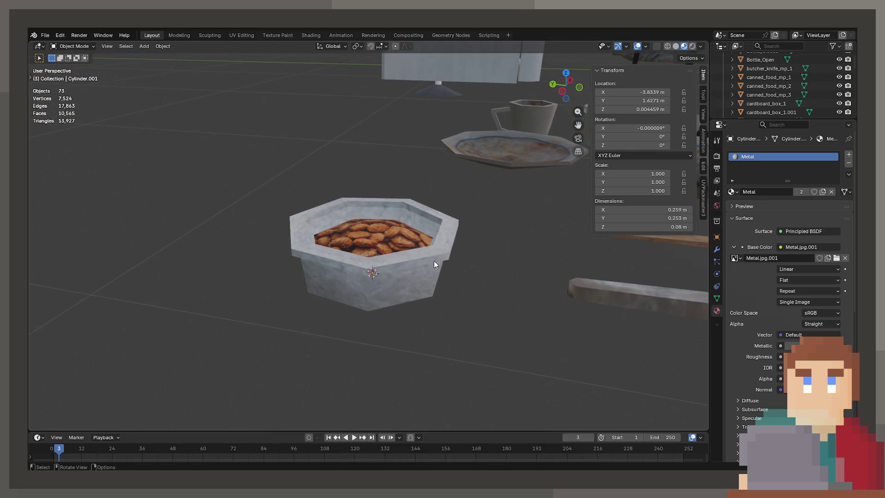
scroll(433, 261, "up", 3)
left_click(405, 228)
scroll(406, 228, "up", 2)
scroll(406, 208, "down", 3)
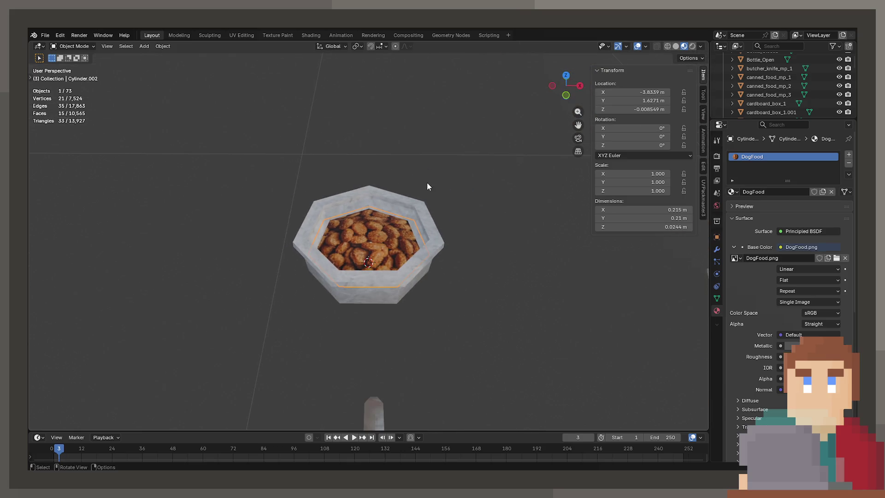
left_click(402, 207)
key("shift+d")
Slide the empty bowl copy along X and drop it beside the kibble-filled bowl
key("x")
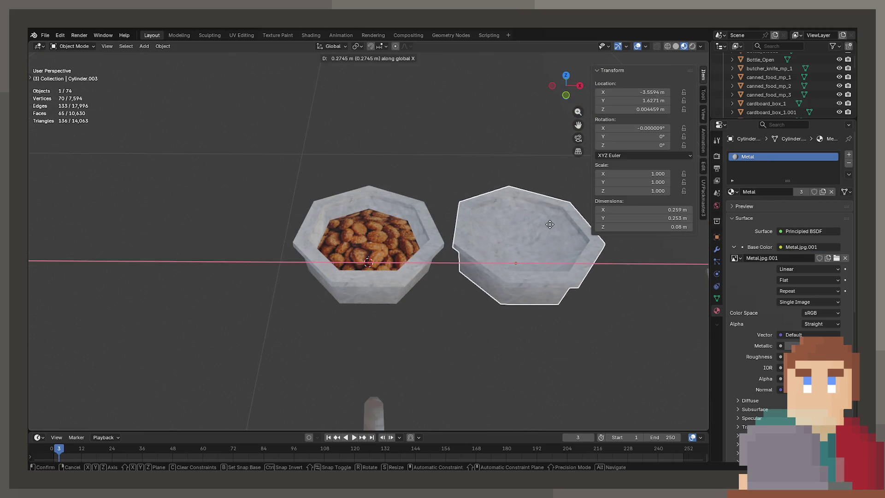
left_click(548, 225)
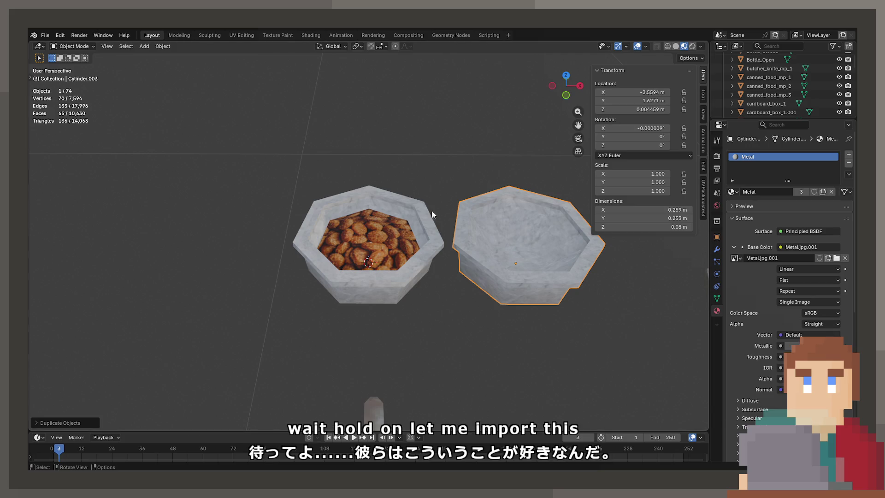
scroll(409, 273, "down", 10)
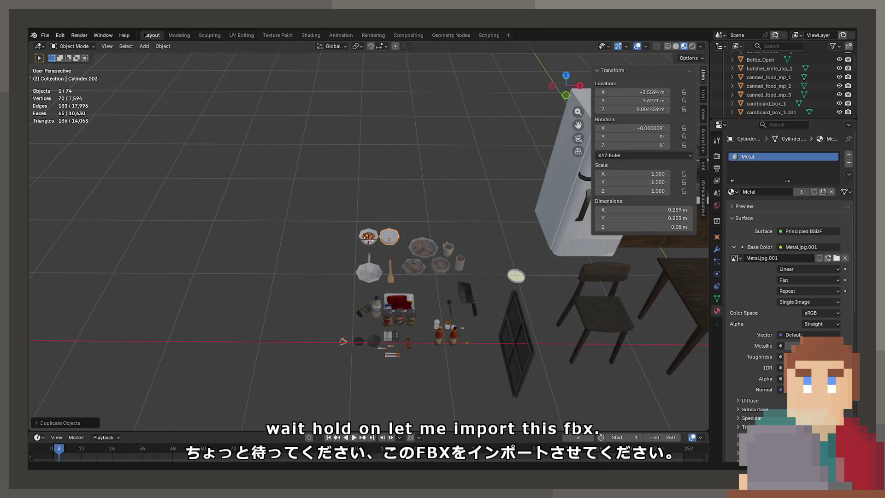
Import the FBX kitchen props and orbit over the imported SM_PSX_Water plane
left_click(443, 375)
scroll(452, 318, "down", 5)
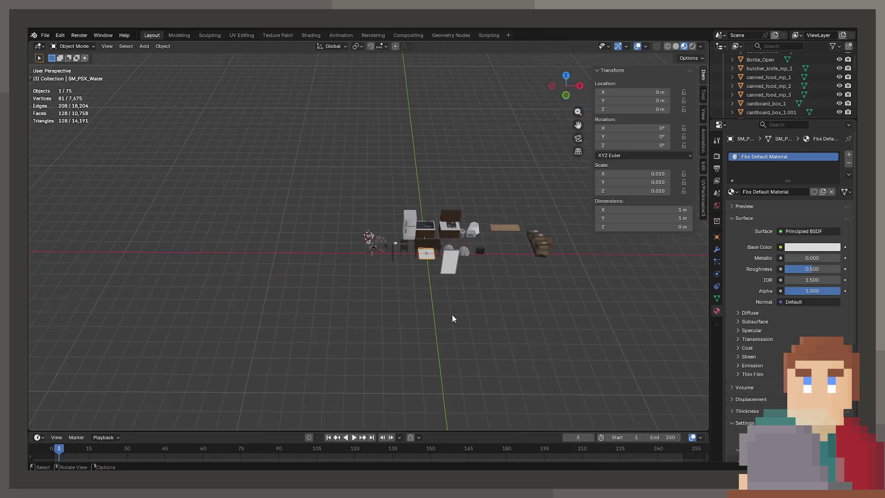
scroll(463, 256, "up", 4)
scroll(418, 320, "up", 3)
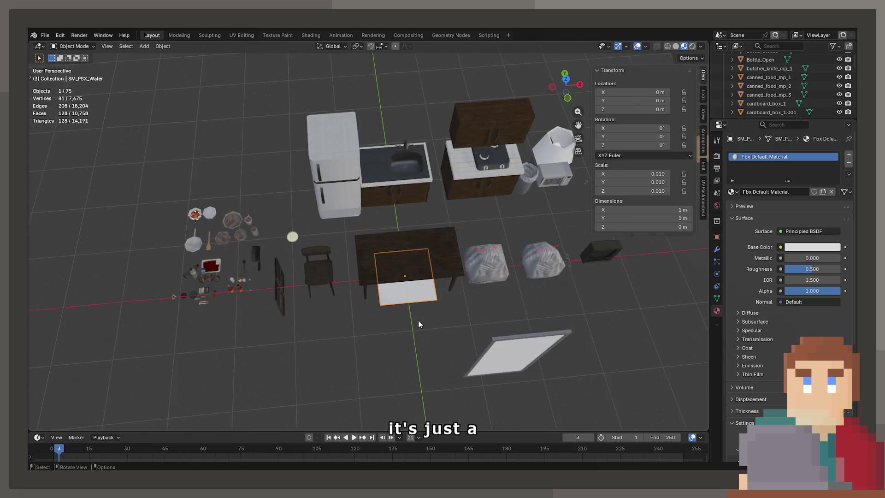
left_click_drag(419, 320, 418, 344)
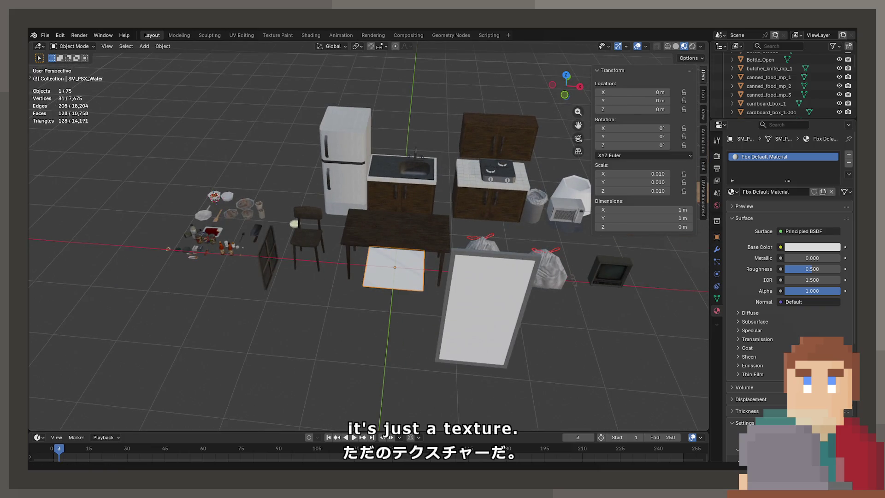
scroll(423, 312, "up", 8)
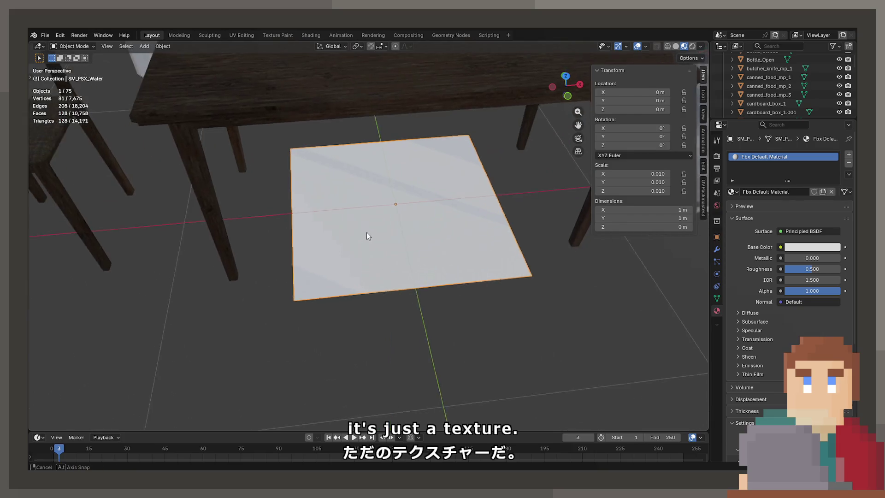
left_click_drag(367, 232, 375, 208)
scroll(378, 206, "down", 4)
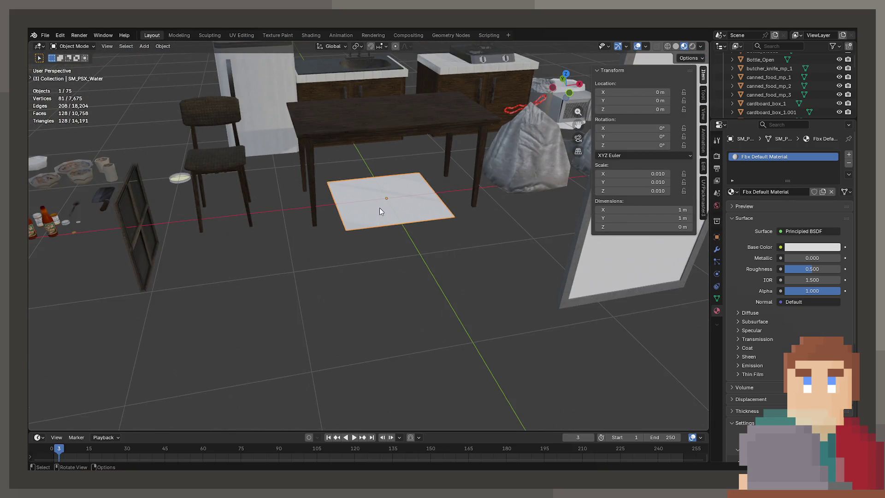
Delete the water plane and select the empty octagonal Cylinder.003 bowl
key("Delete")
scroll(371, 217, "down", 8)
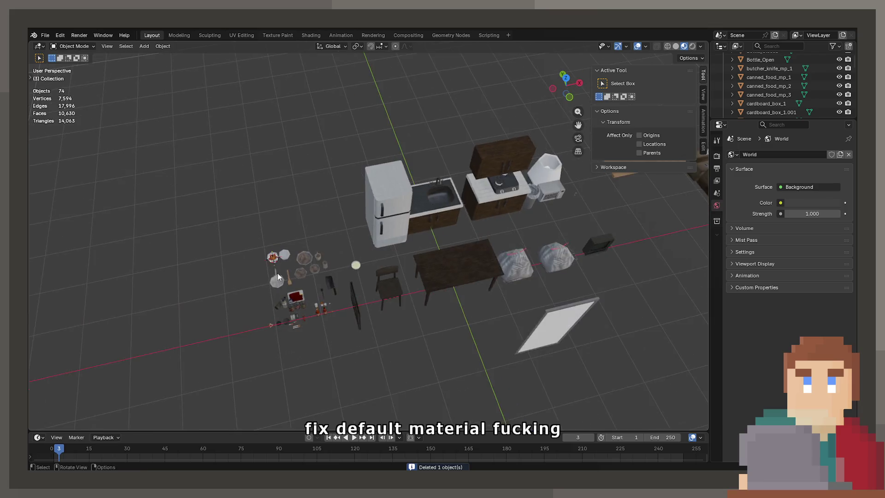
scroll(341, 240, "up", 10)
left_click(281, 276)
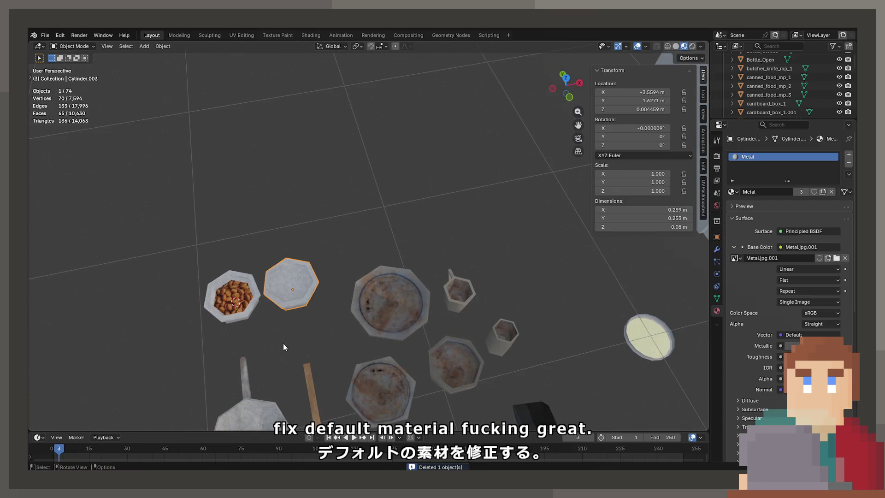
Frame the view on the selected empty Cylinder.003 bowl with View Selected
key("KP_Decimal")
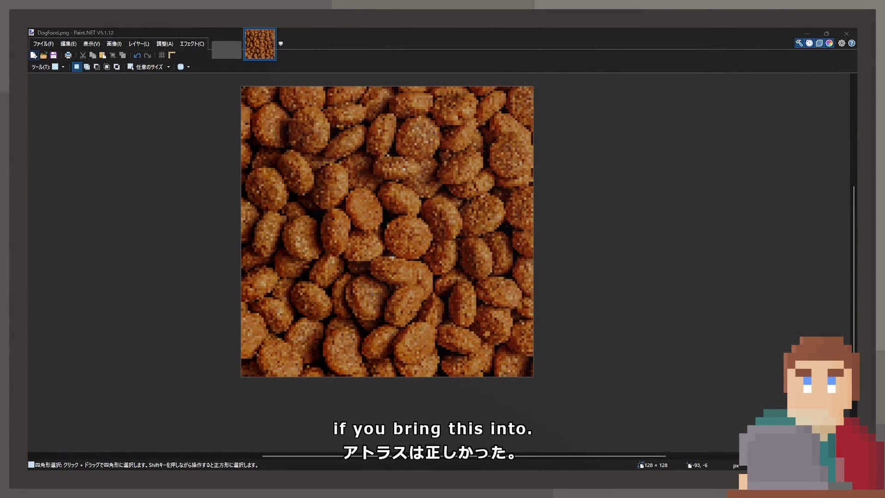
Paste the grey water texture into a new untitled image
key("ctrl+alt+v")
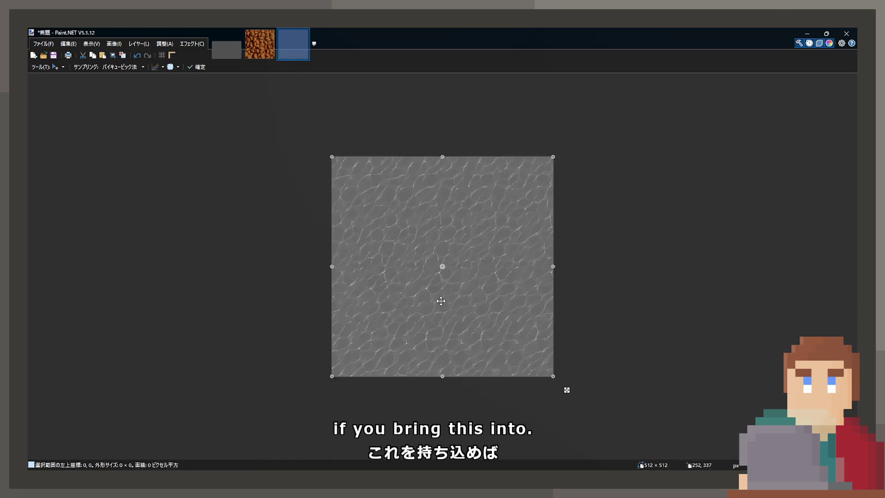
scroll(580, 401, "up", 4)
scroll(444, 283, "up", 3)
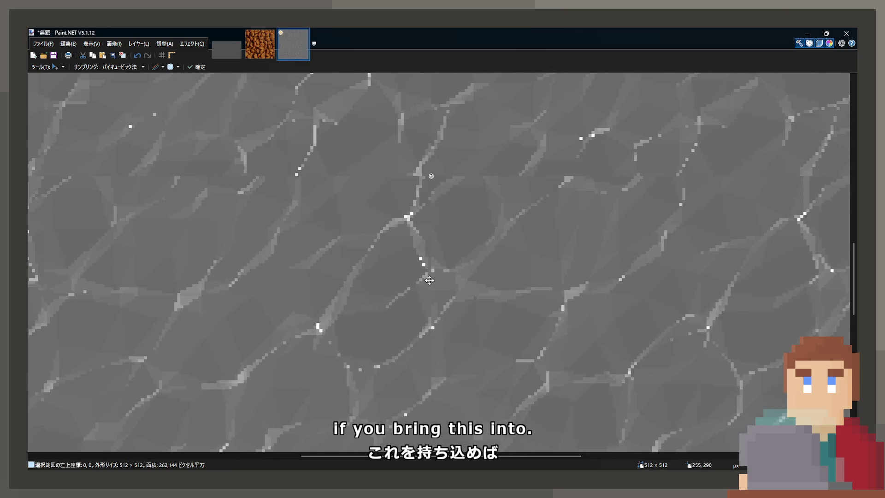
scroll(409, 273, "down", 5)
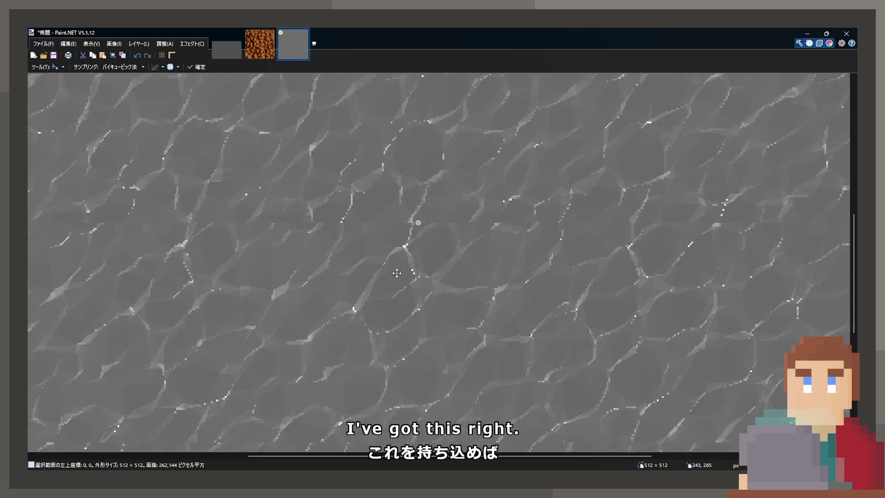
scroll(387, 343, "up", 5)
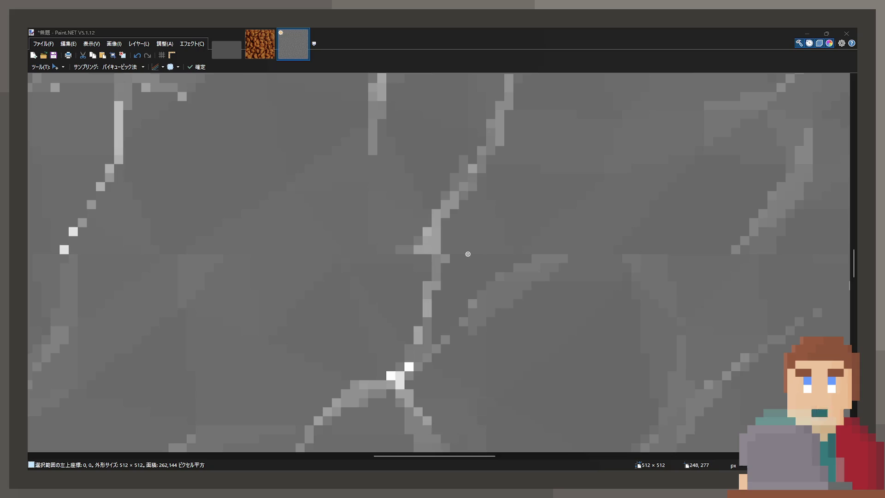
scroll(467, 254, "down", 5)
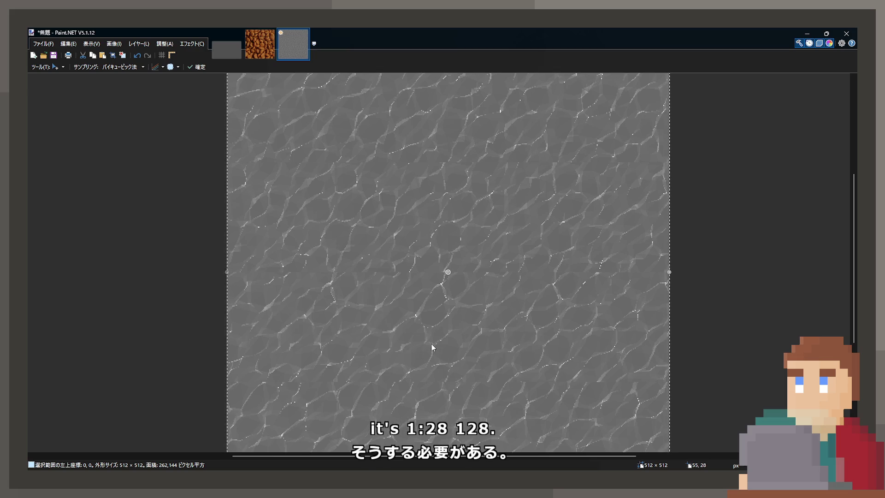
Shrink the new image to 128×128 pixels
key("ctrl+z")
scroll(439, 330, "up", 5)
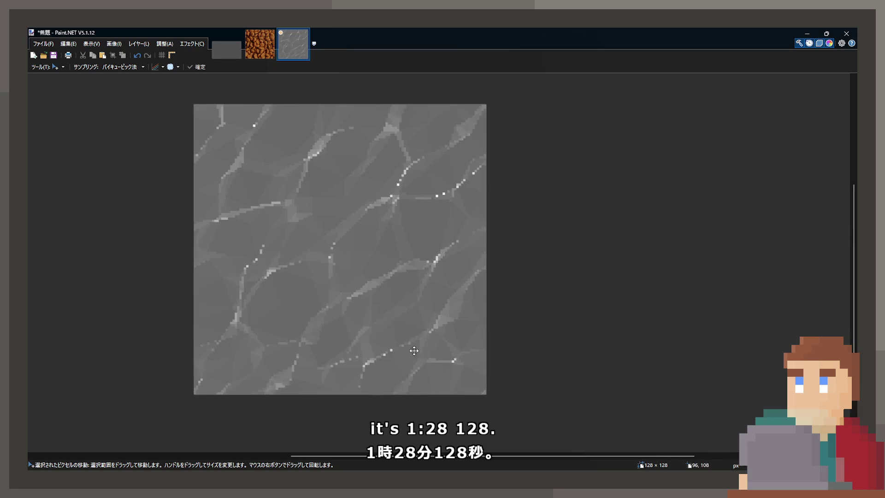
scroll(459, 291, "up", 2)
scroll(434, 275, "down", 3)
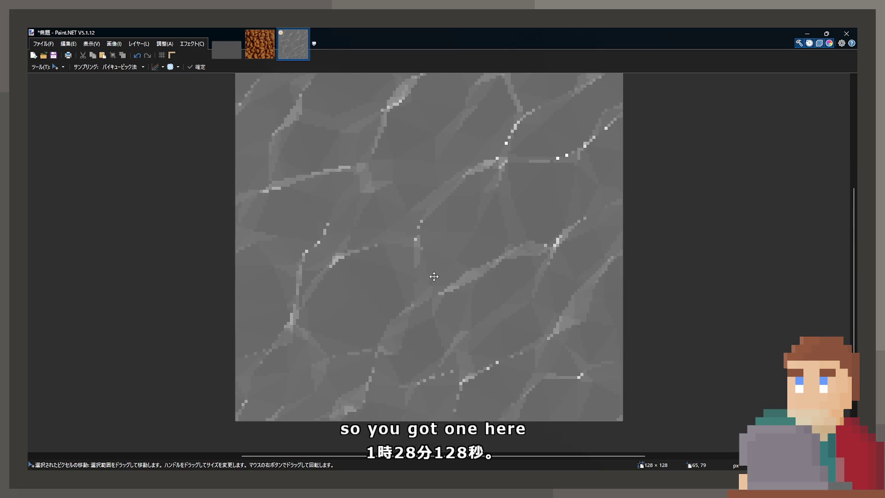
scroll(428, 289, "up", 1)
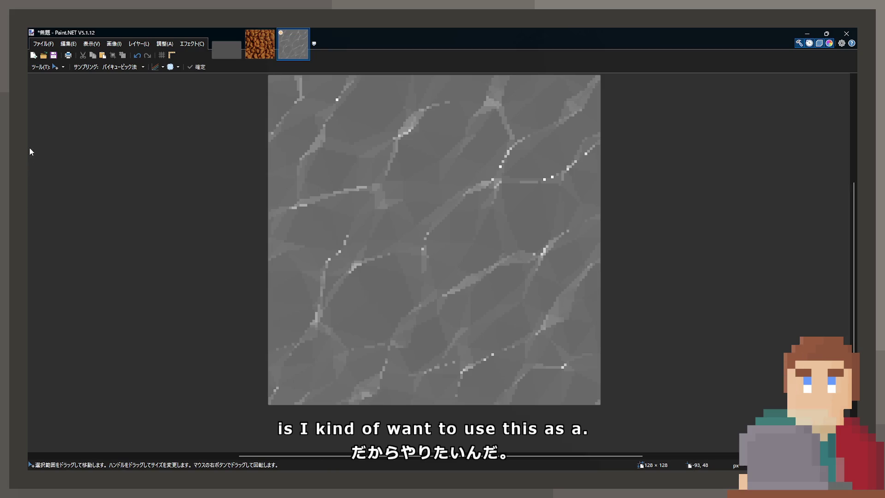
key("f")
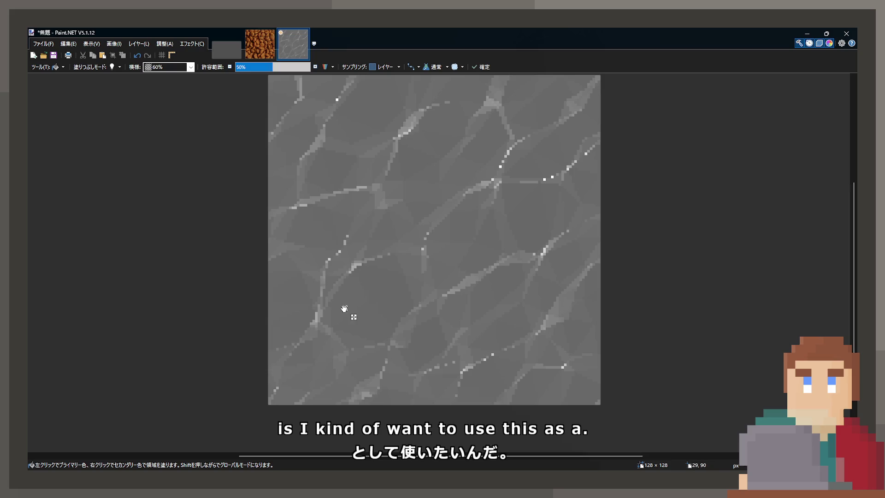
left_click(495, 298)
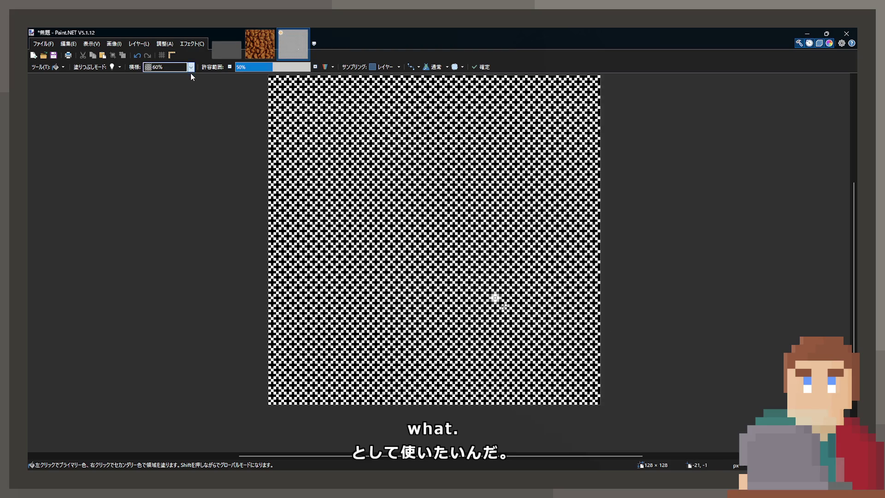
scroll(191, 75, "up", 5)
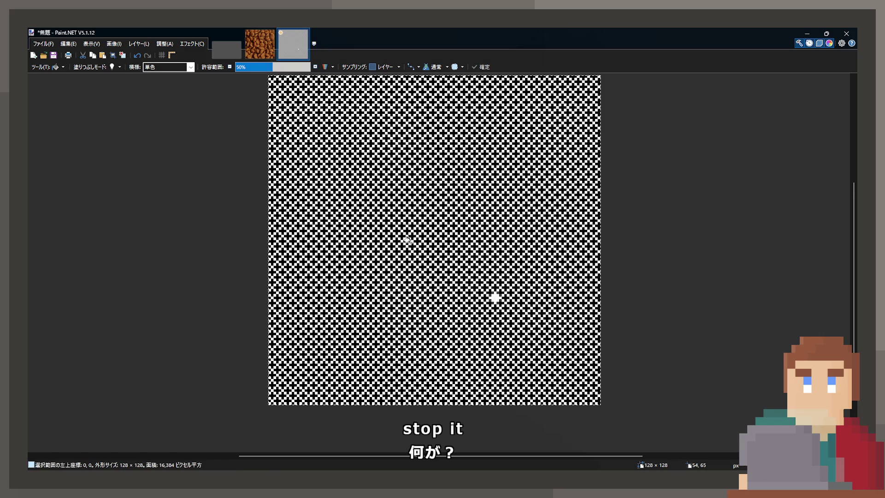
left_click(378, 223)
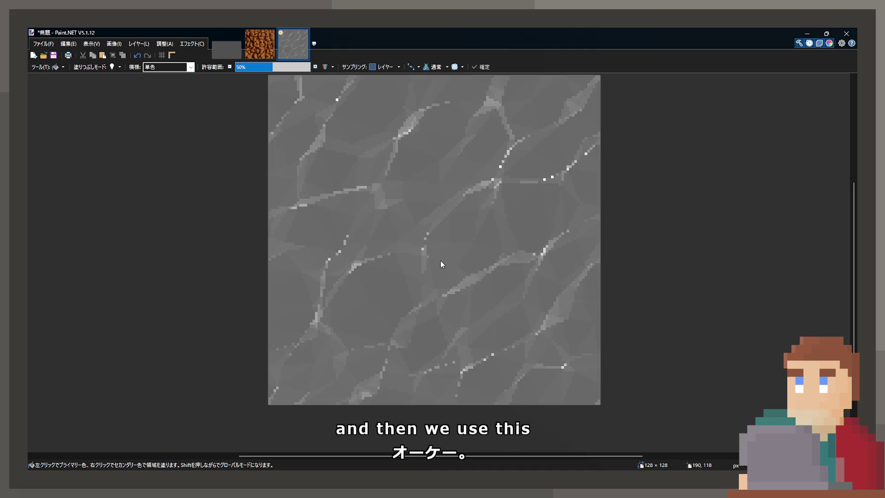
left_click(440, 262)
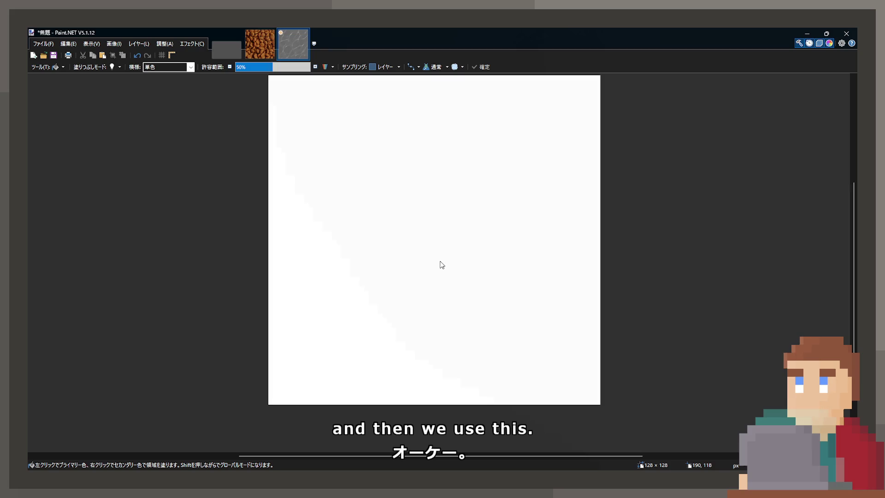
key("ctrl+z")
left_click(430, 329)
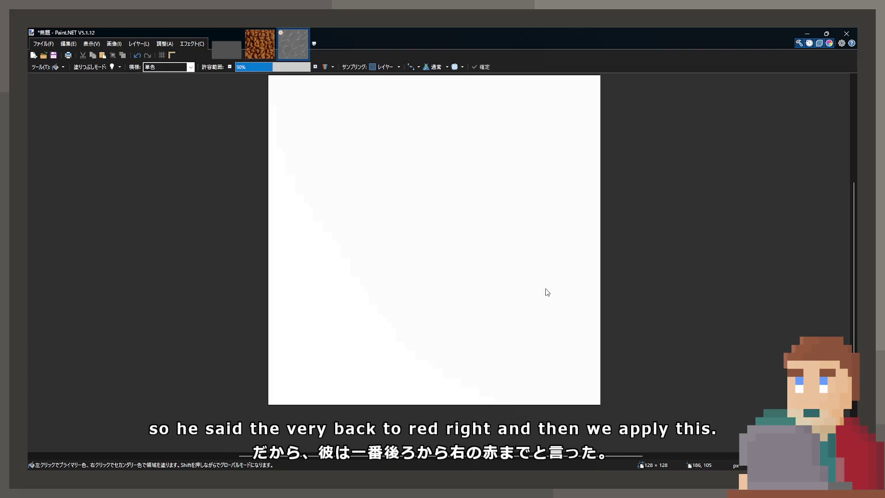
key("ctrl+z")
left_click(443, 308)
mouse_move(443, 308)
left_mouse_down()
mouse_move(367, 282)
mouse_move(362, 230)
mouse_move(404, 228)
left_mouse_up()
key("Return")
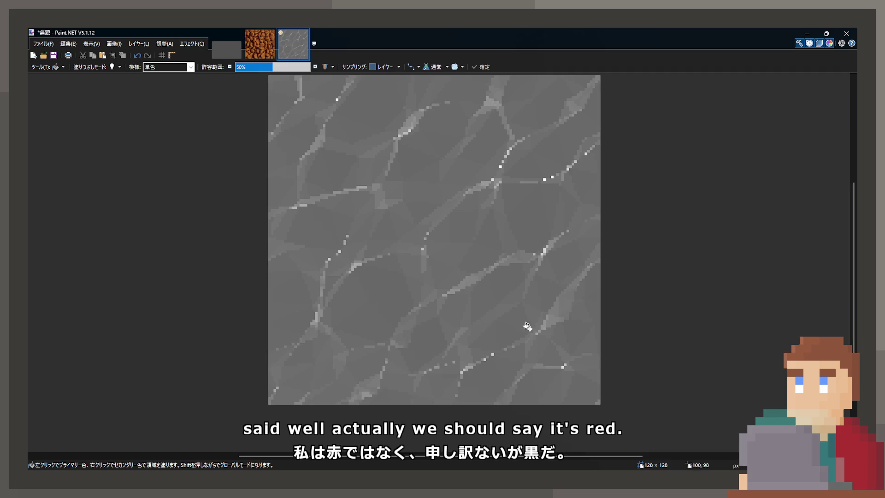
left_click(433, 273)
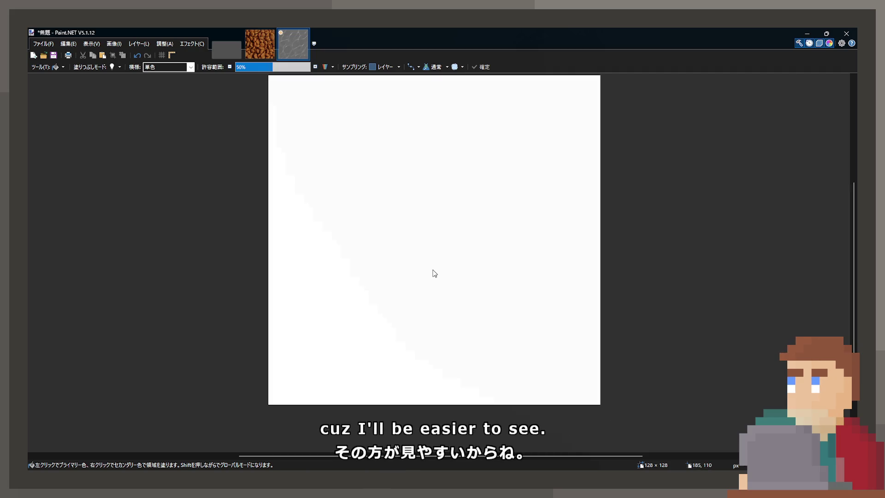
key("ctrl+z")
key("ctrl+y")
key("ctrl+z")
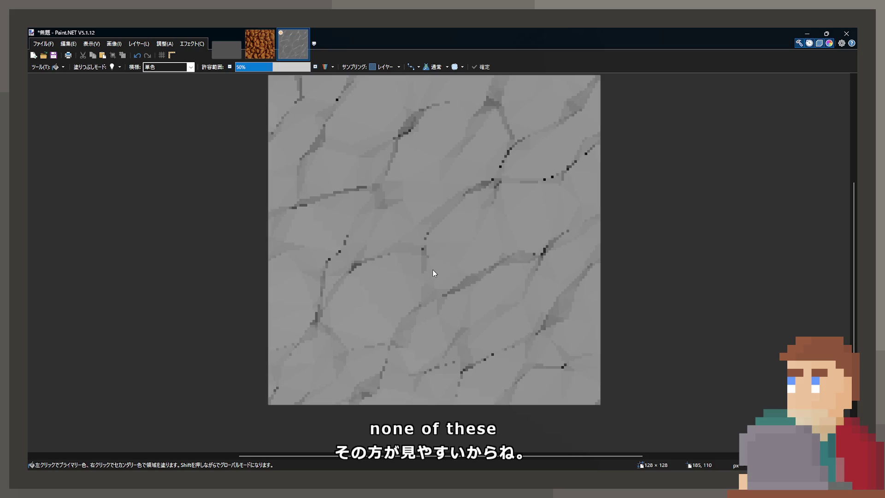
key("ctrl+y")
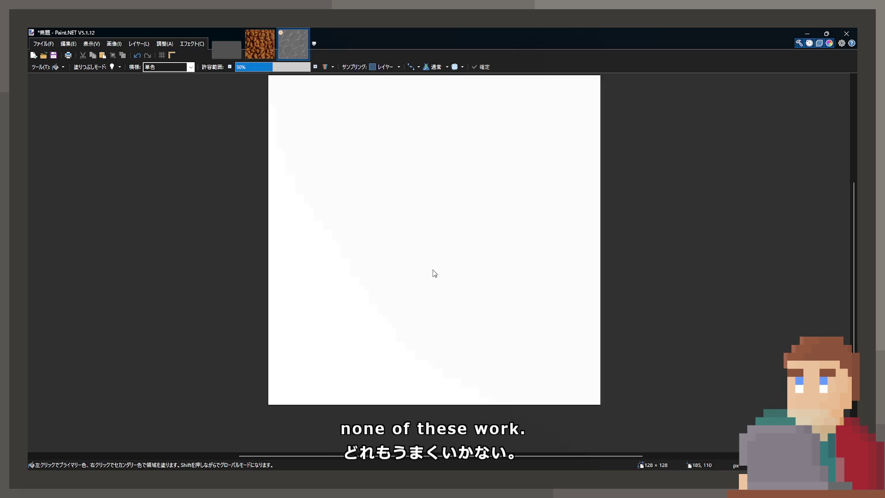
key("ctrl+z")
key("ctrl+z")
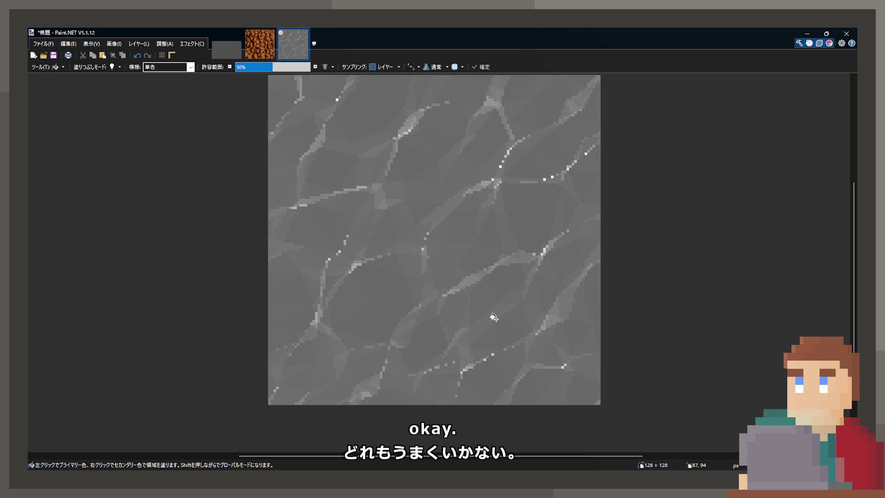
left_click_drag(442, 308, 442, 314)
scroll(442, 314, "down", 2)
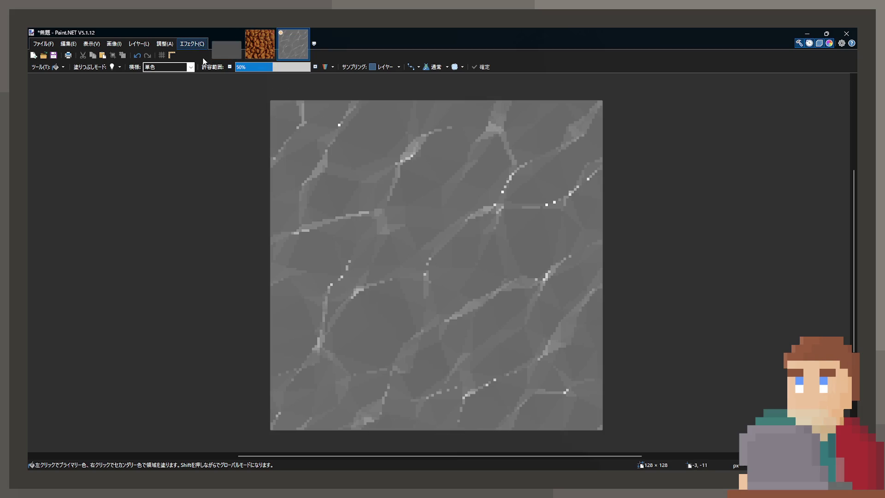
key("BackSpace")
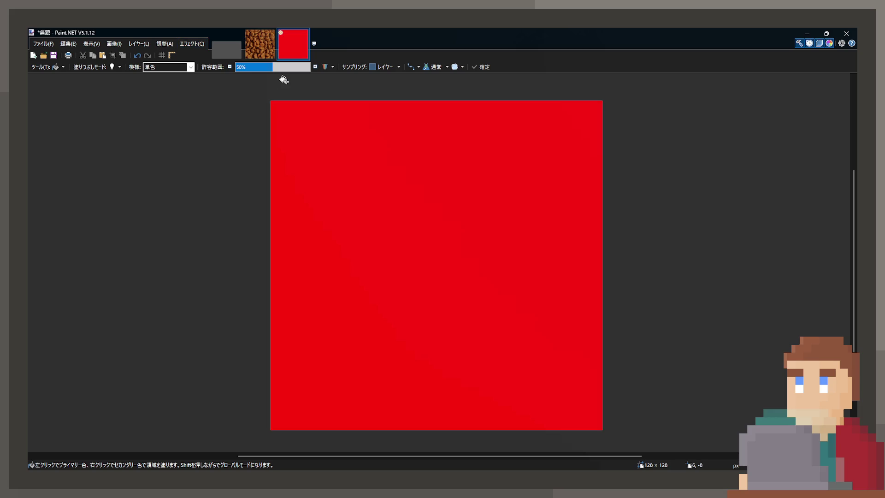
key("ctrl+z")
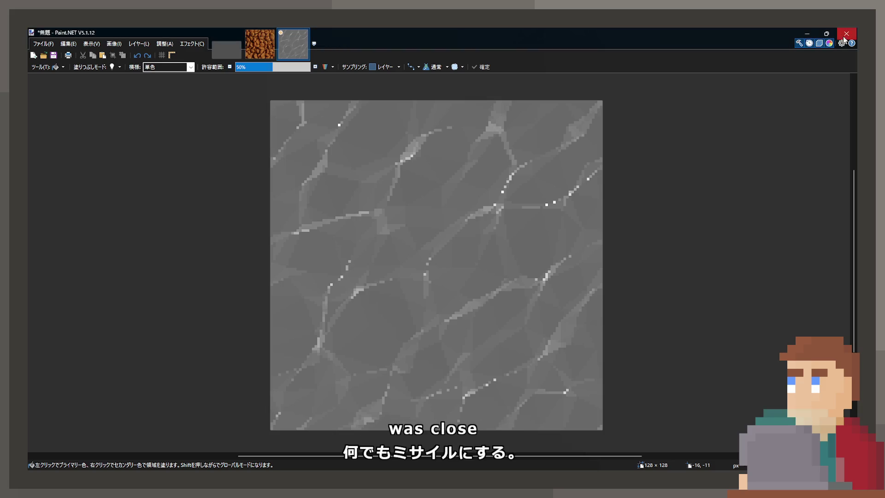
key("alt+F4")
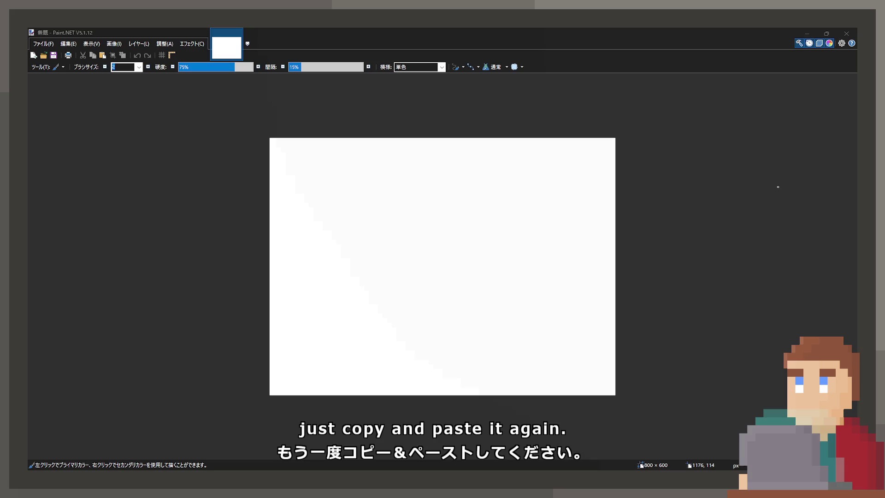
Paste the water texture back in, crop to it, and resize to 128 × 128
key("ctrl+a")
key("ctrl+v")
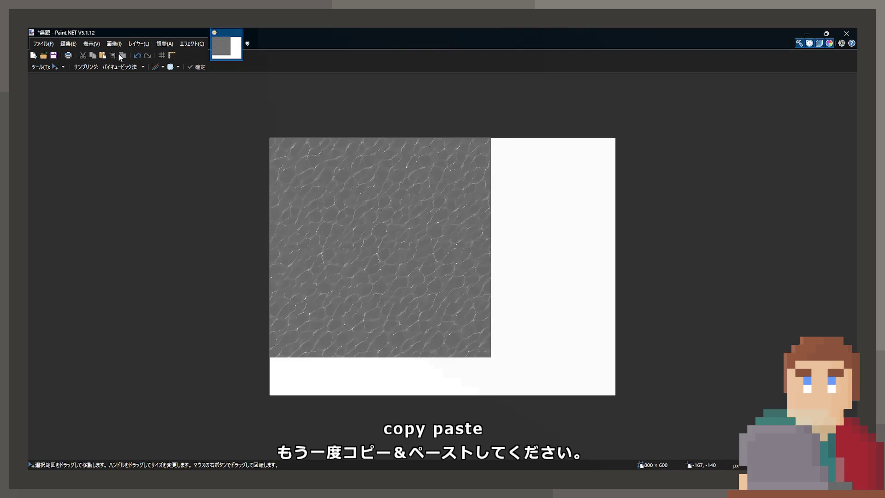
left_click(122, 55)
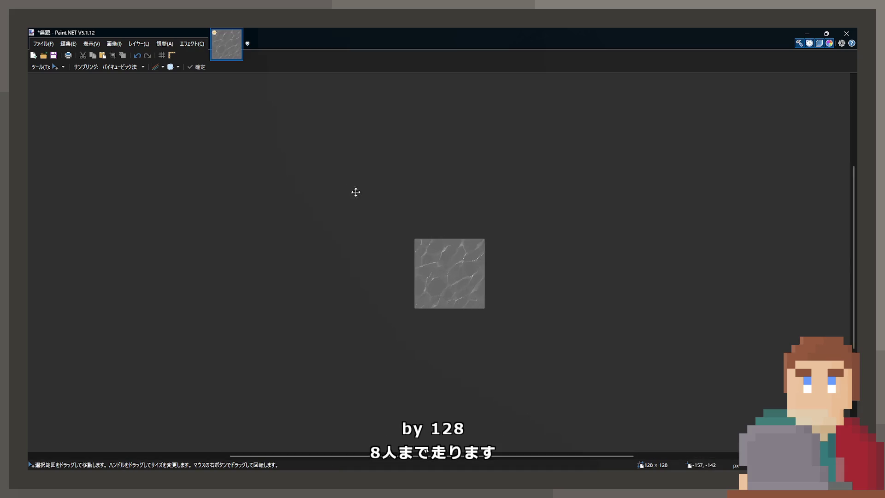
scroll(346, 178, "up", 5)
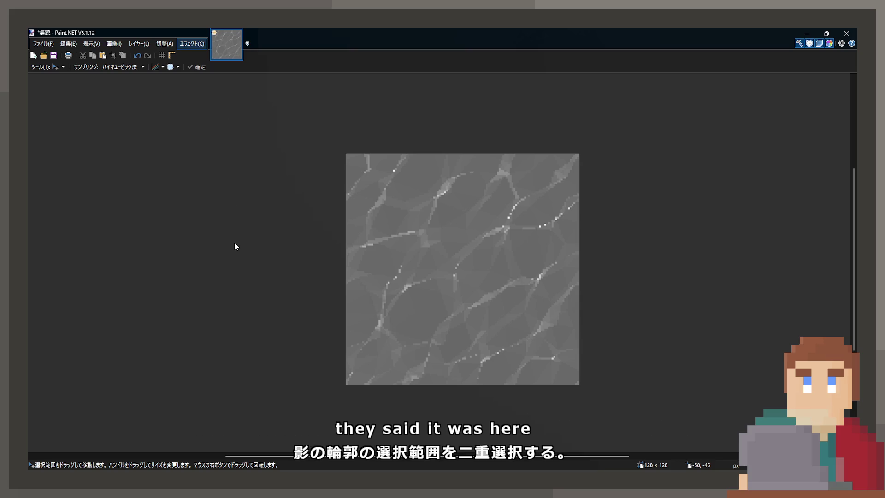
Compare the Multi Threshold result via undo/redo and step back to the grey texture
key("Delete")
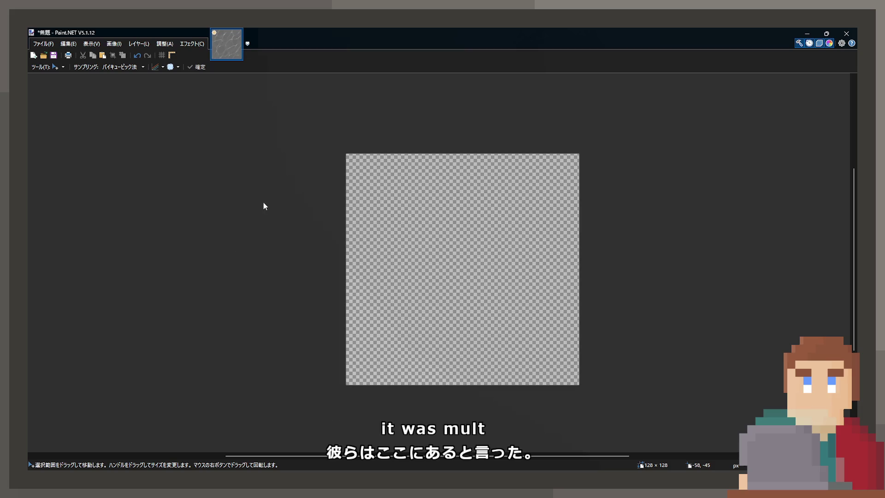
key("ctrl+z")
key("ctrl+y")
key("ctrl+z")
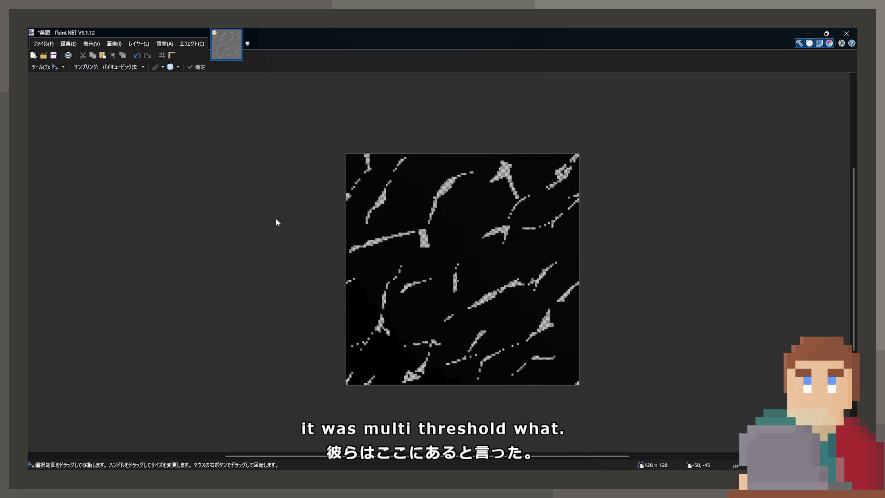
key("ctrl+z")
key("ctrl+z")
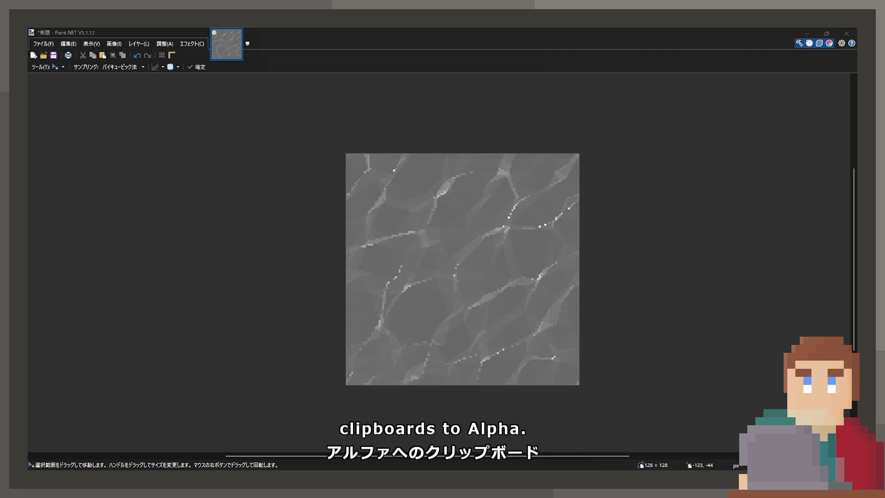
Paste the copied grey texture into the image's alpha channel, leaving faint streaks
left_click(517, 253)
key("ctrl+v")
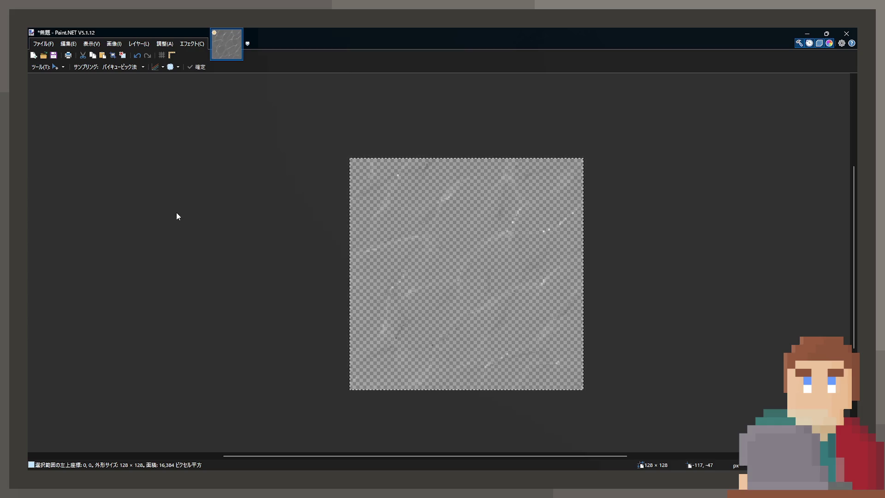
Select all and bucket-fill the streak texture light blue, discarding a trial red fill
key("ctrl+v")
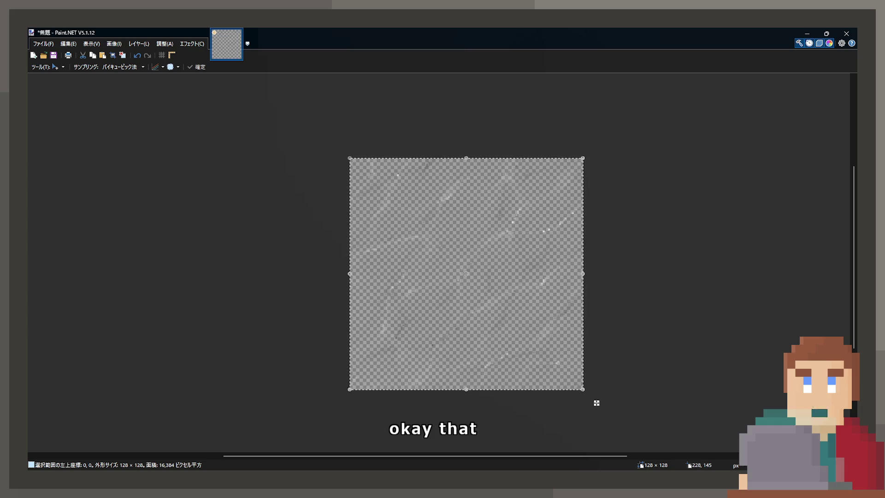
key("f")
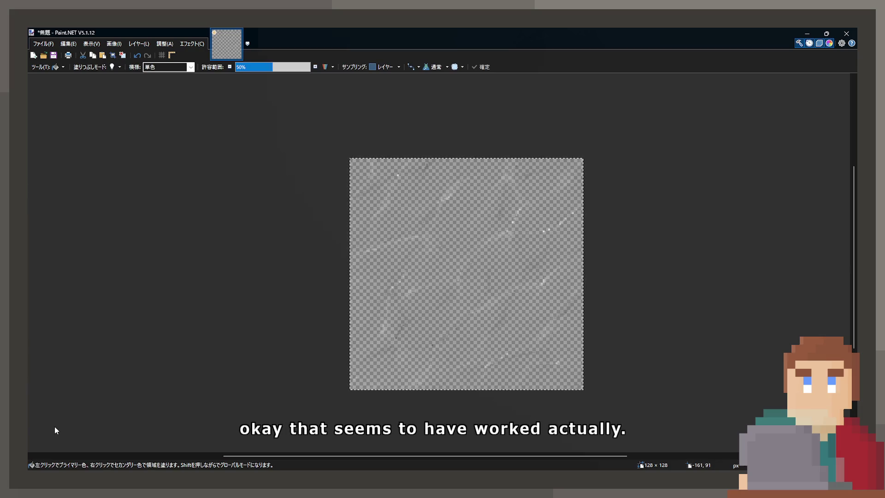
left_click(438, 302)
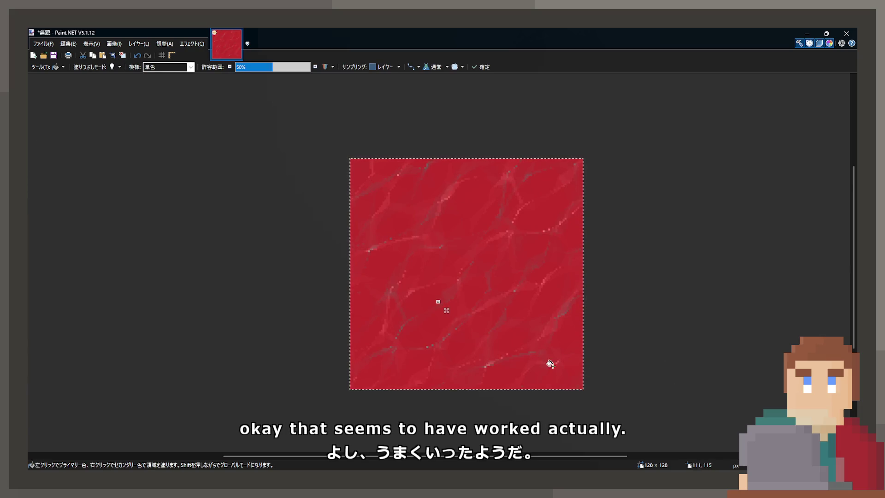
scroll(553, 364, "up", 2)
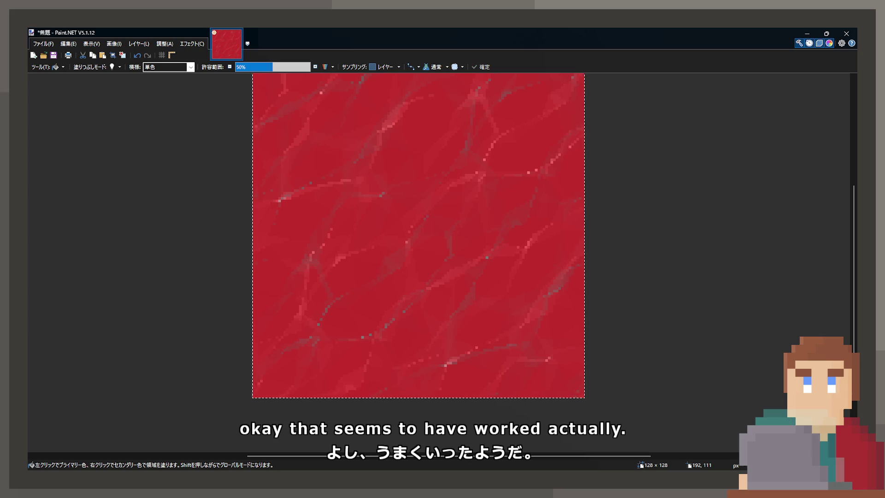
key("ctrl+z")
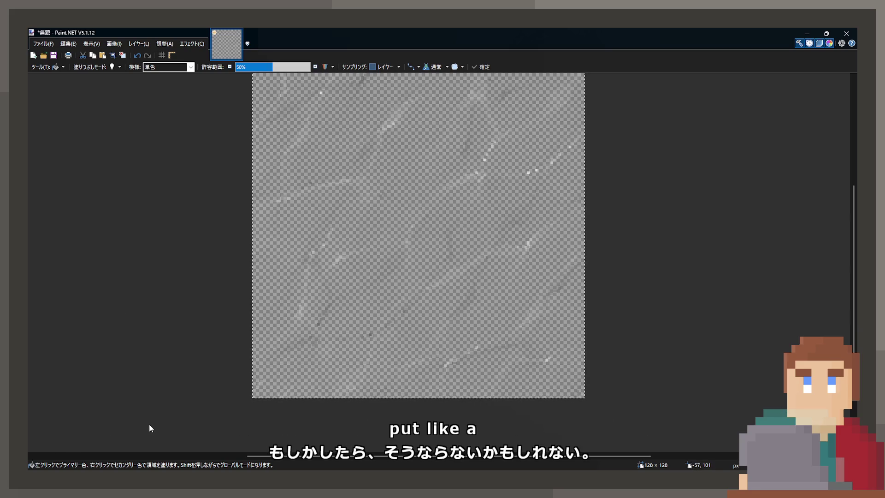
left_click(484, 205)
scroll(450, 247, "down", 2)
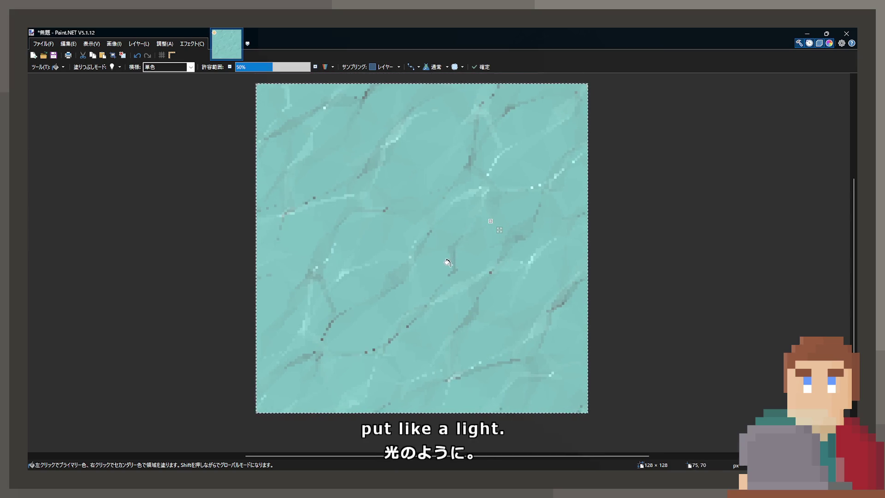
scroll(445, 263, "up", 2)
scroll(445, 264, "down", 1)
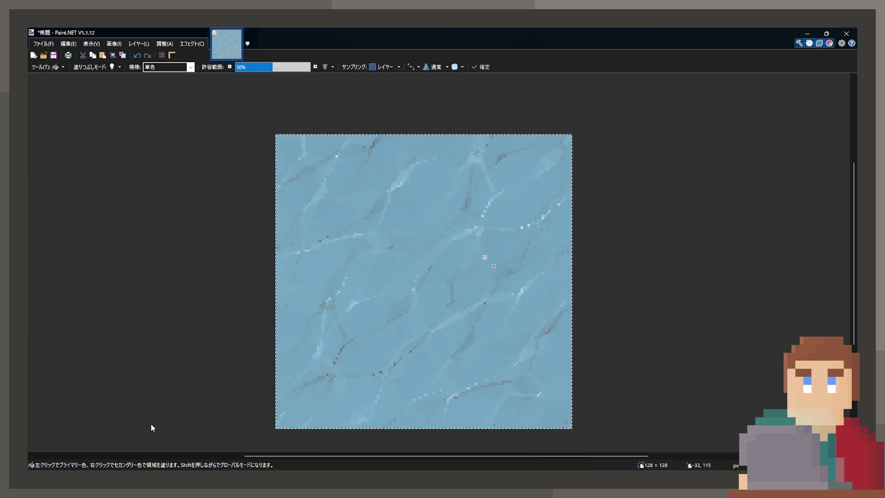
Inspect the blue texture at several zoom levels, then revert it to the grey version
scroll(321, 365, "down", 5)
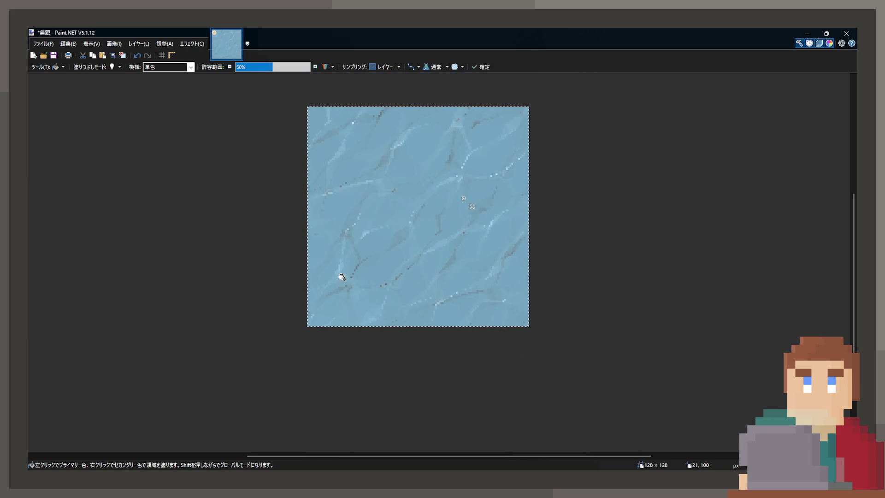
scroll(345, 288, "up", 5)
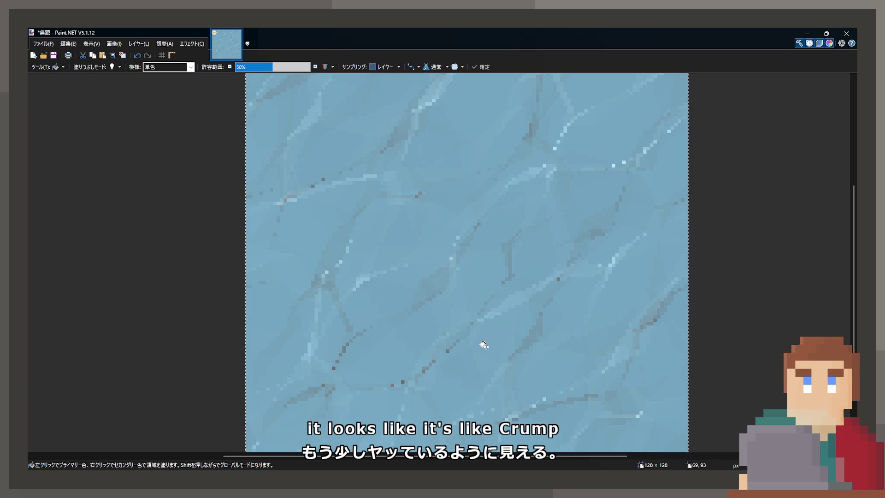
scroll(483, 344, "down", 2)
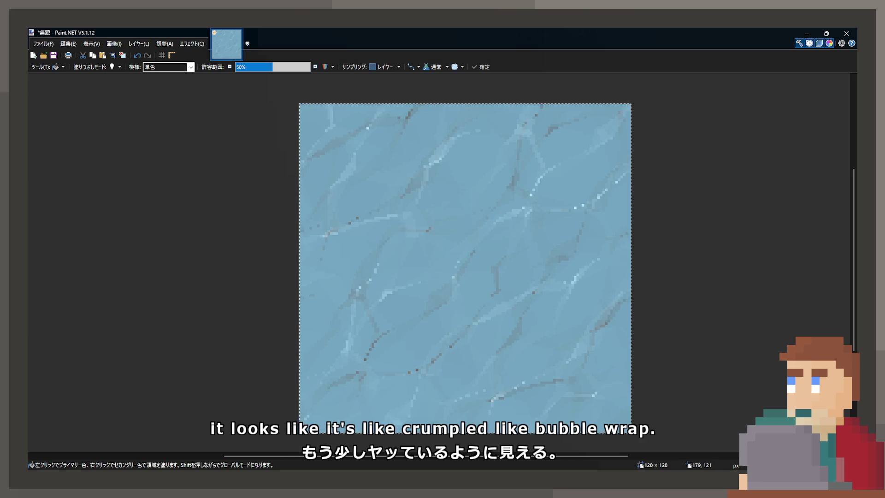
key("ctrl+v")
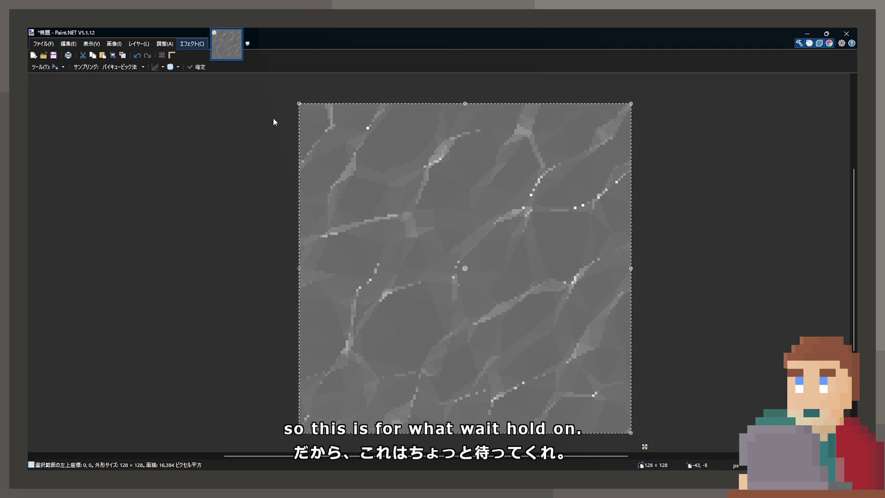
Restore the blue texture, Magic Wand the flat patches globally at 10%, and fill them brighter blue
key("ctrl+v")
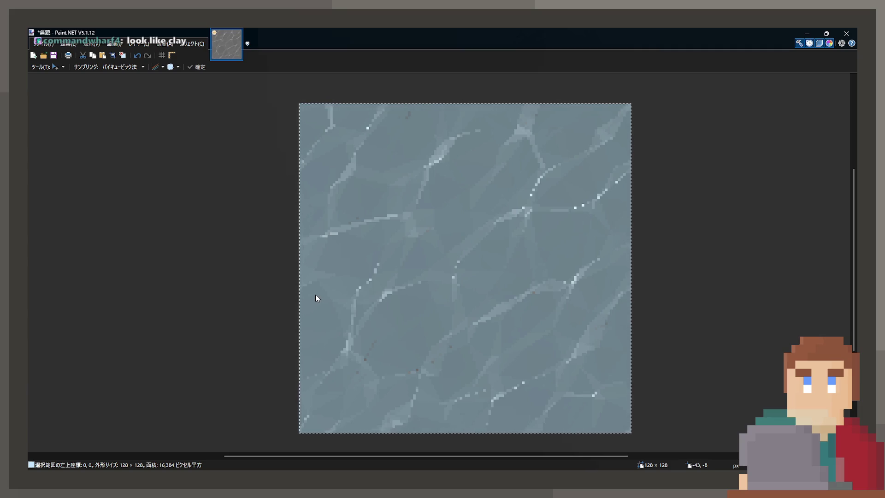
key("ctrl+shift+g")
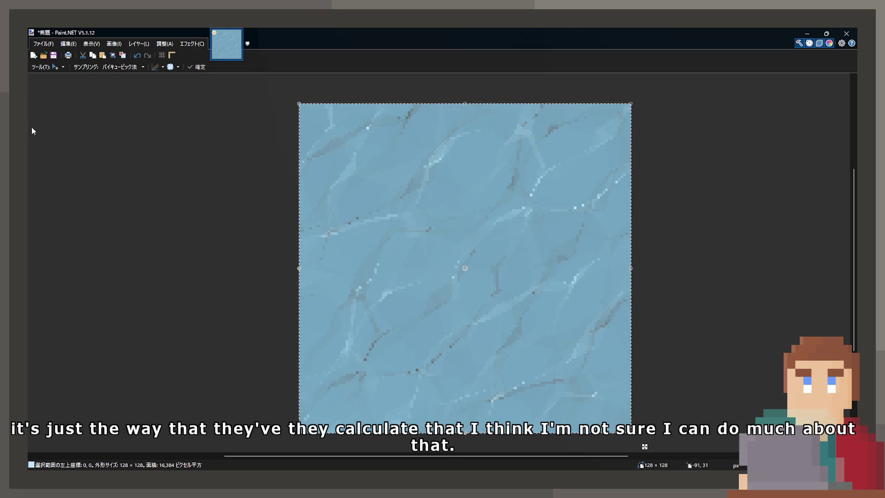
key("s")
mouse_move(364, 188)
left_mouse_down()
mouse_move(398, 207)
mouse_move(450, 204)
left_mouse_up()
mouse_move(255, 67)
left_mouse_down()
mouse_move(203, 84)
mouse_move(191, 79)
left_mouse_up()
left_click(167, 66)
left_click_drag(223, 67, 226, 70)
key("BackSpace")
key("ctrl+d")
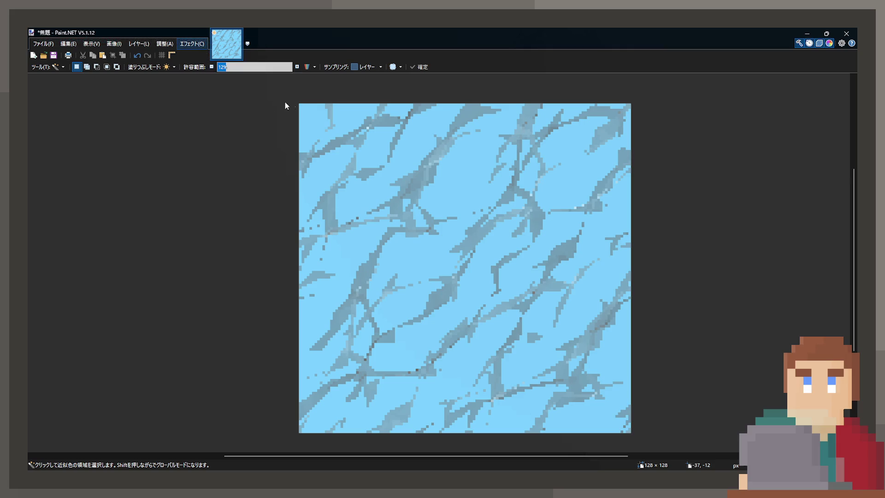
Toggle undo and redo to compare the darker and lighter streak versions of the texture
key("ctrl+z")
key("ctrl+f")
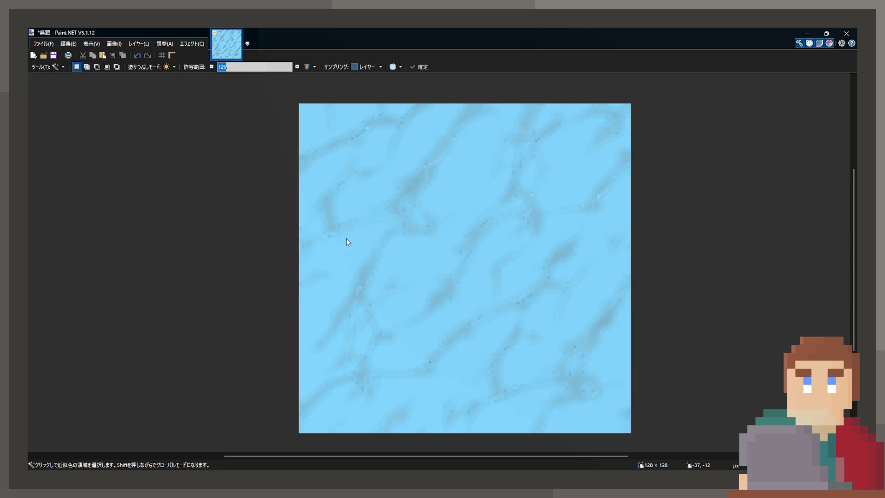
key("ctrl+f")
key("ctrl+z")
key("ctrl+f")
key("ctrl+z")
key("ctrl+f")
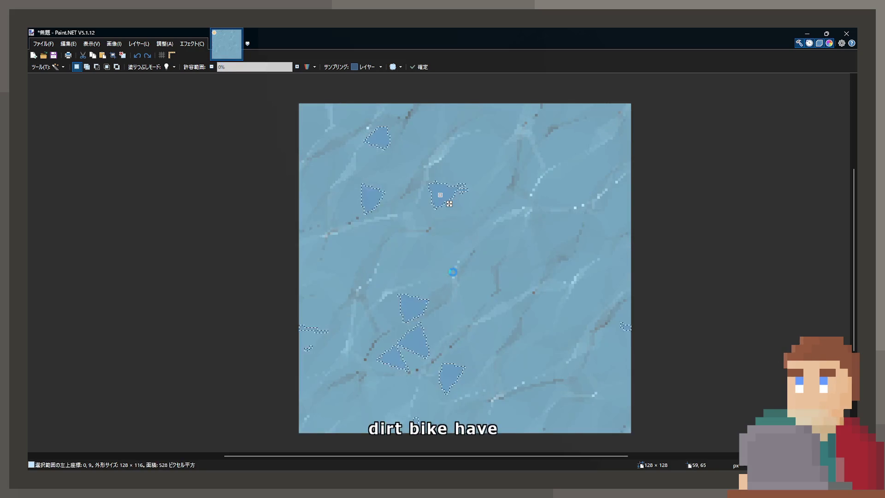
Select the whole texture at 12% tolerance and step back to the grey texture
left_click(398, 260)
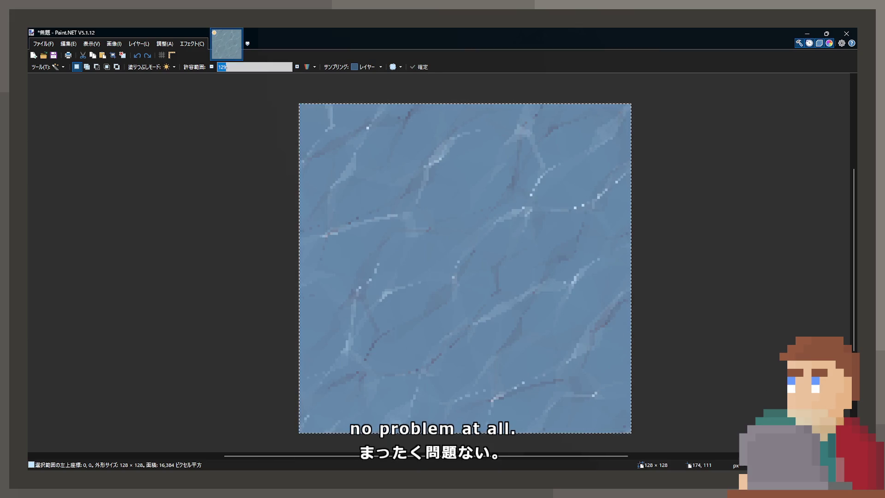
key("ctrl+shift+l")
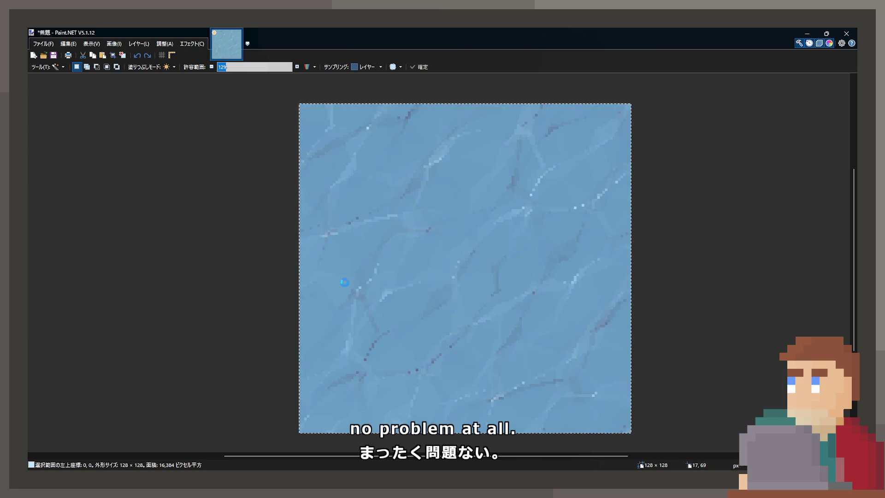
key("ctrl+shift+g")
Refill the selection with flat light blue, then undo back to the grey texture
key("m")
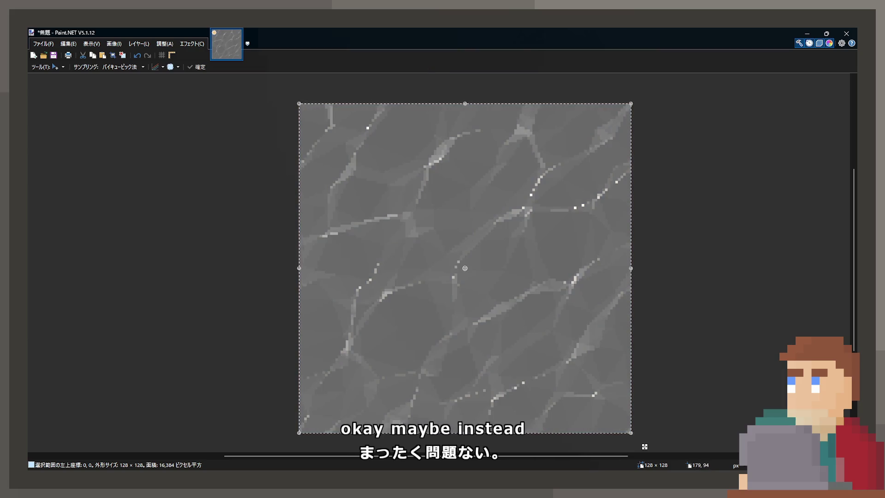
key("BackSpace")
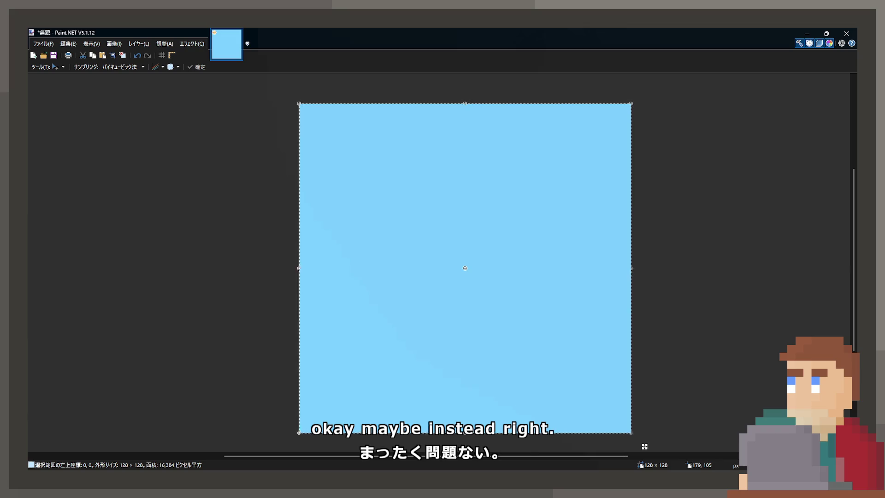
key("ctrl+z")
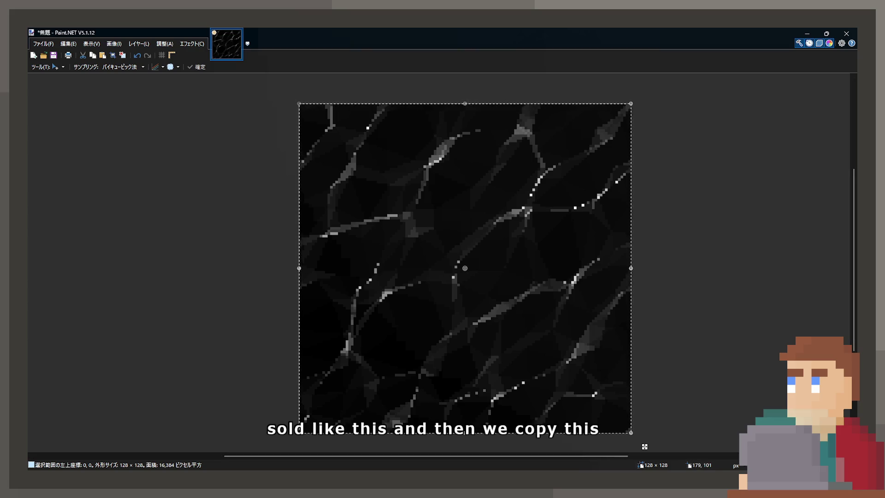
Copy the black cracked texture and fill the selection with flat light blue
key("ctrl+c")
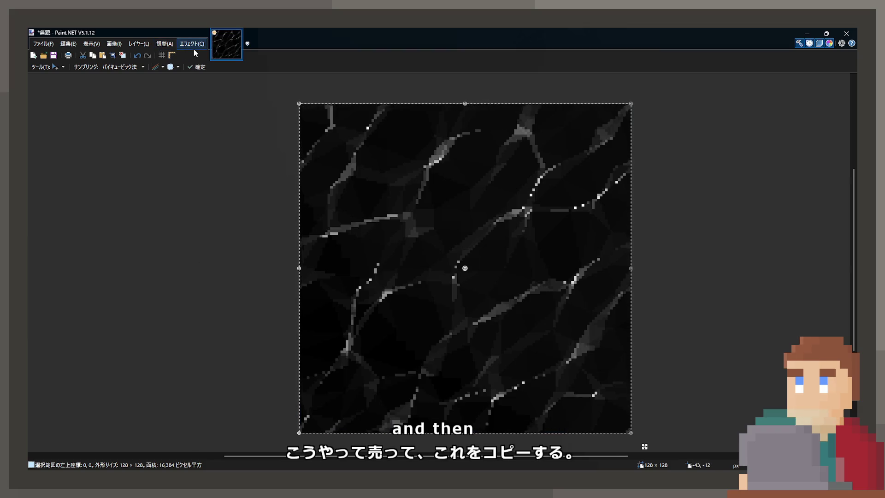
key("BackSpace")
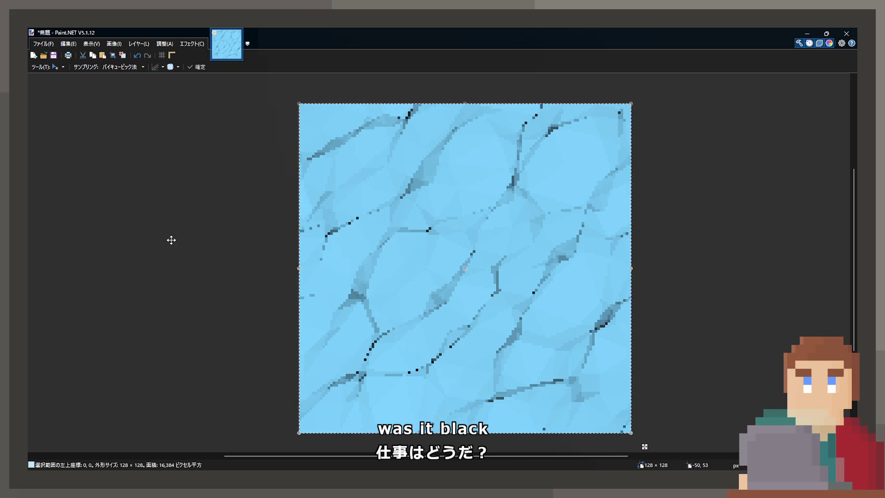
key("ctrl+z")
key("ctrl+z")
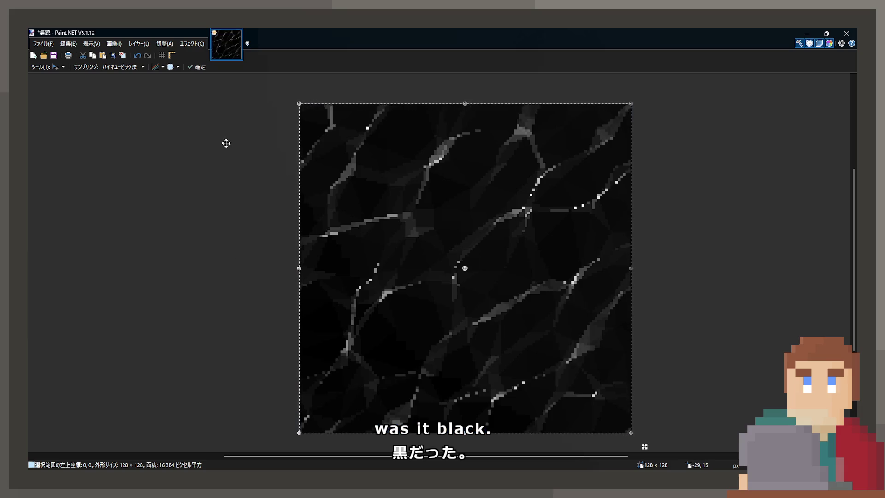
key("ctrl+y")
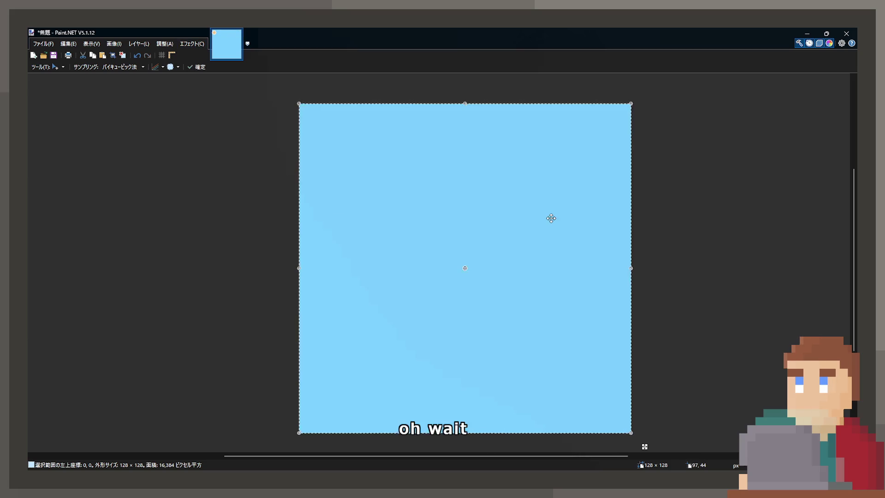
key("ctrl+z")
key("ctrl+y")
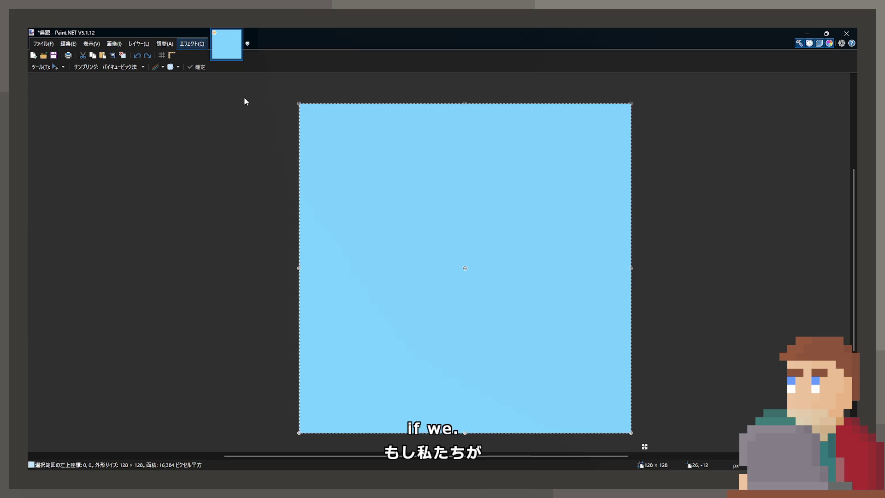
Paste the cracked pattern onto the blue and invert colours so the cracks turn white
key("ctrl+v")
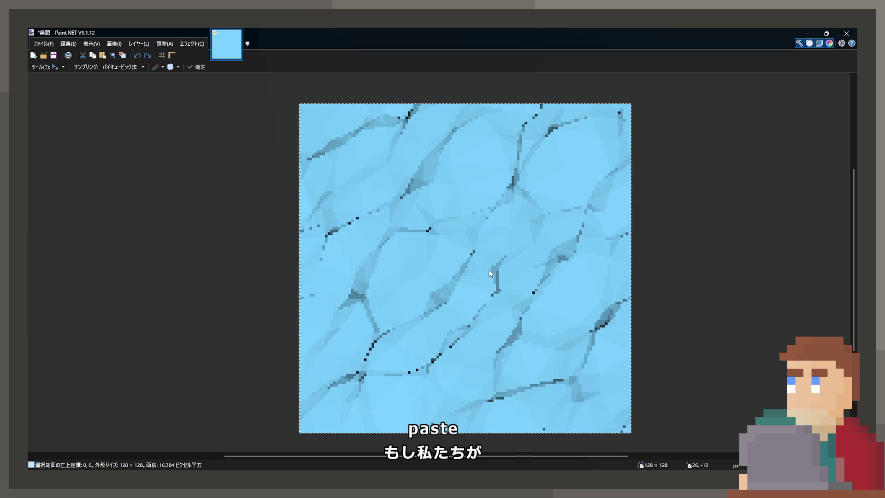
key("ctrl+v")
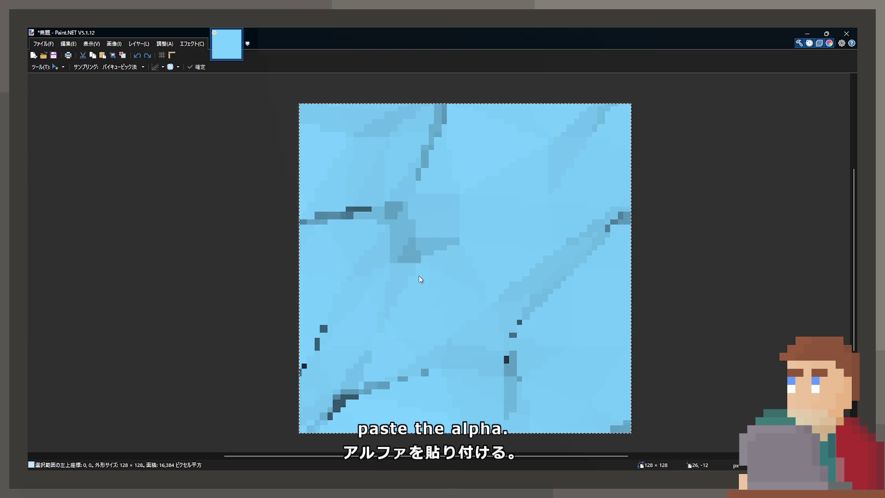
key("ctrl+z")
key("ctrl+v")
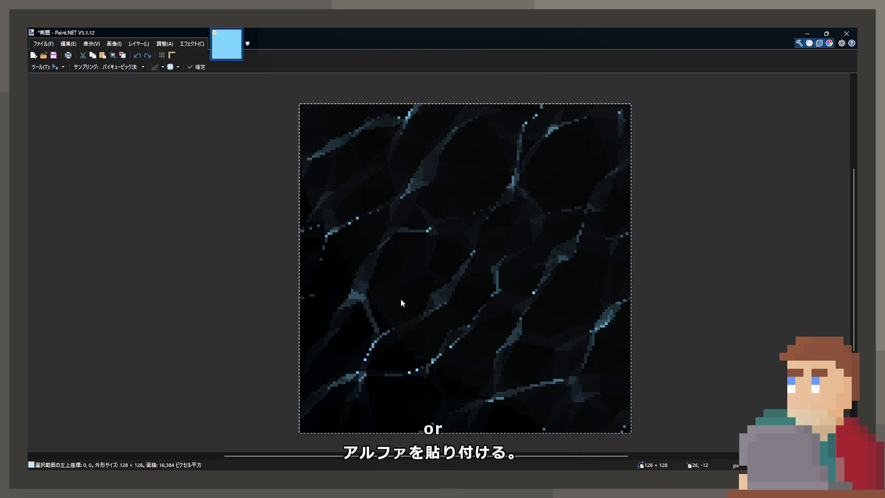
key("ctrl+z")
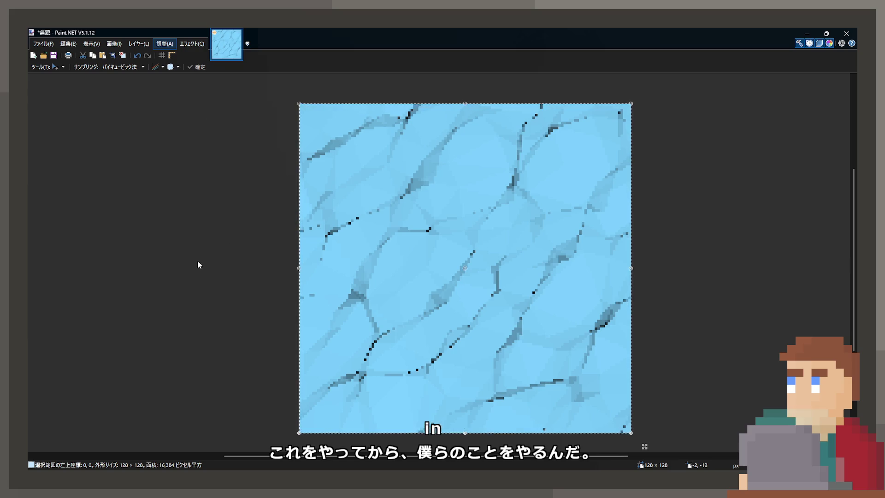
key("ctrl+shift+i")
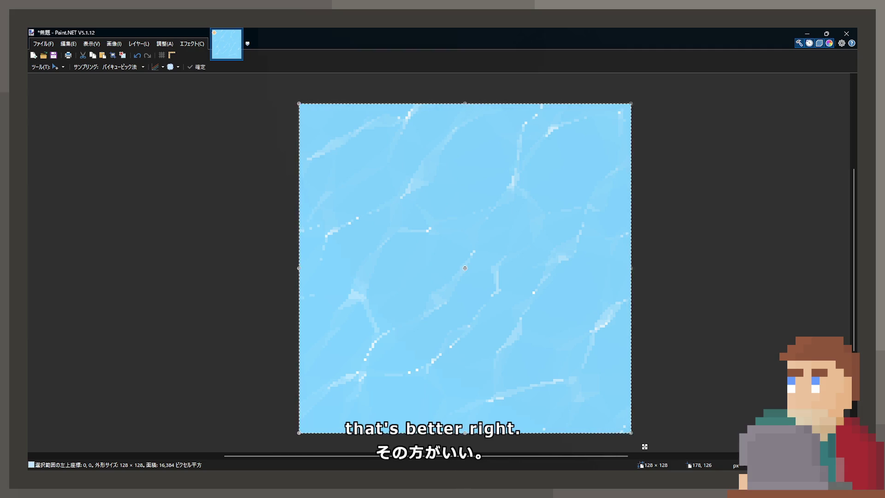
Switch to the Paint Bucket fill tool with the F shortcut
key("f")
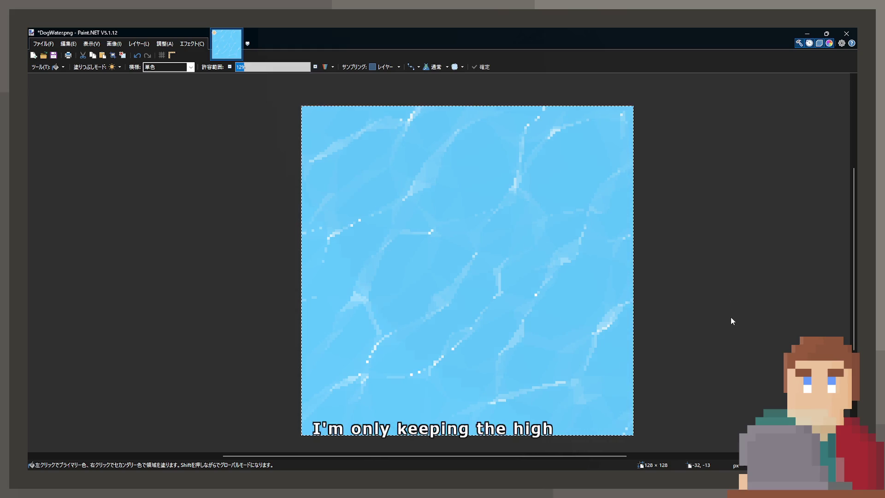
Try a cyan tint on the water texture, compare it, and undo it
key("ctrl+z")
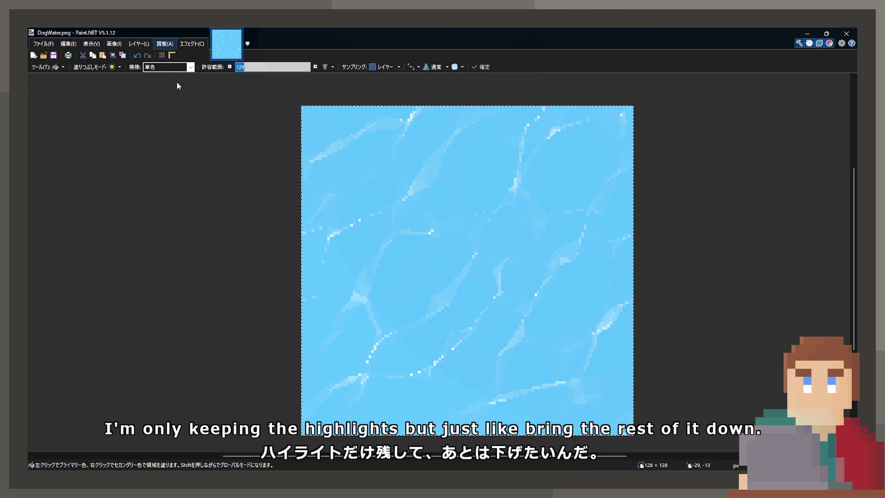
key("ctrl+y")
key("ctrl+y")
key("ctrl+z")
key("ctrl+y")
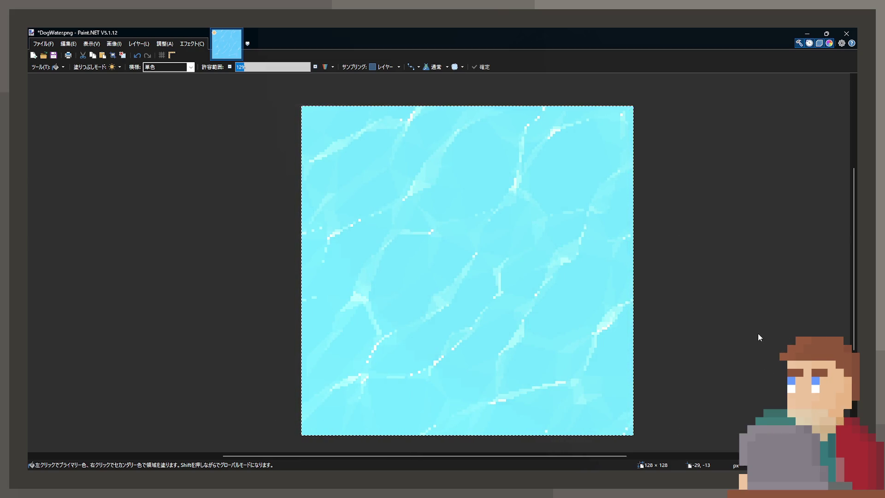
key("ctrl+z")
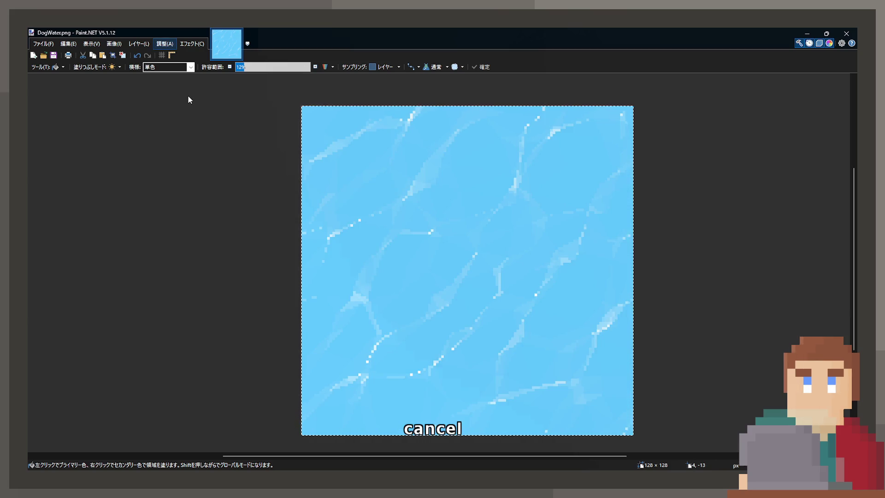
Darken the whole texture to a deeper blue and save DogWater.png
left_click(408, 169)
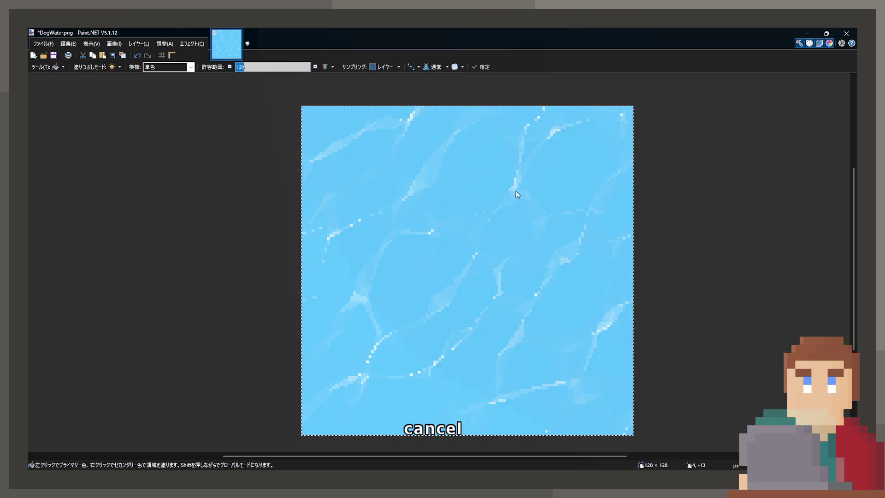
key("Escape")
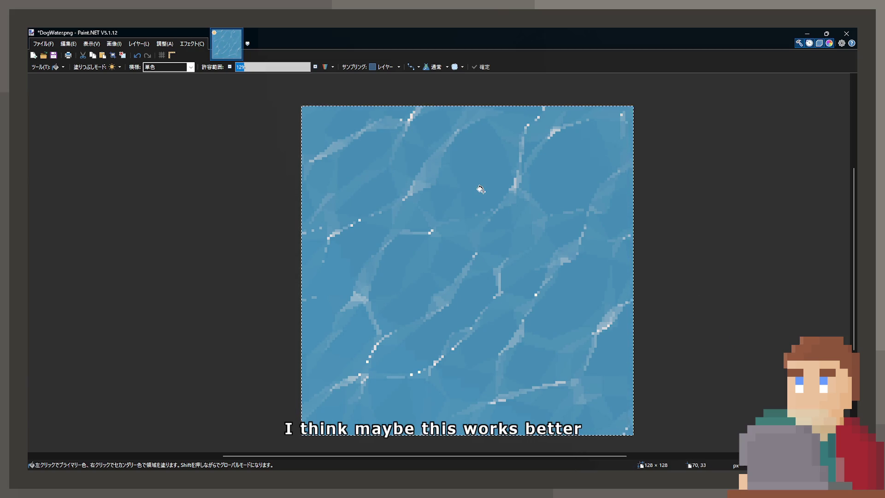
key("ctrl+s")
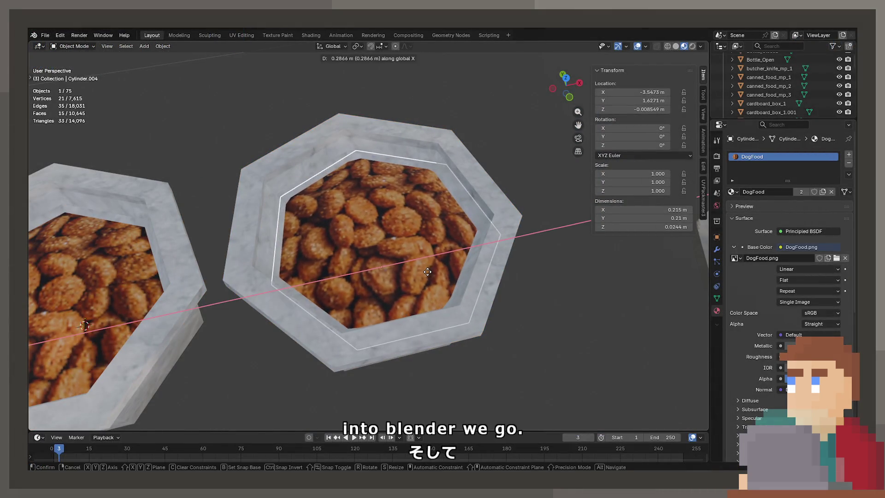
Duplicate the kibble bowl and its filling, placing the filling copy at X -3.5594
left_click(426, 269)
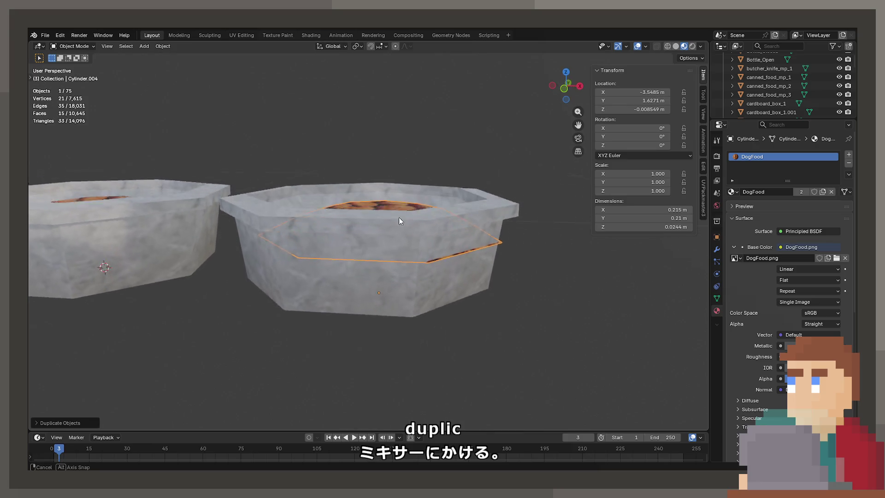
key("shift+d")
key("x")
key("Escape")
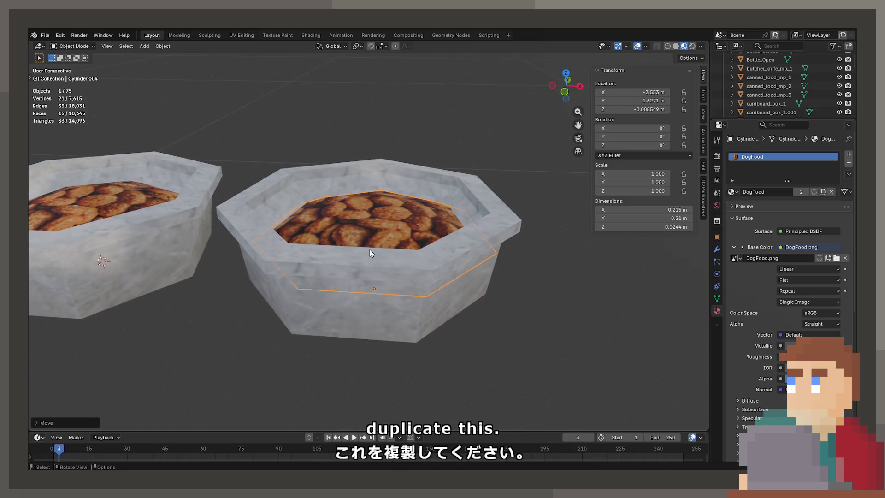
left_click(397, 250)
key("g")
key("x")
key("Escape")
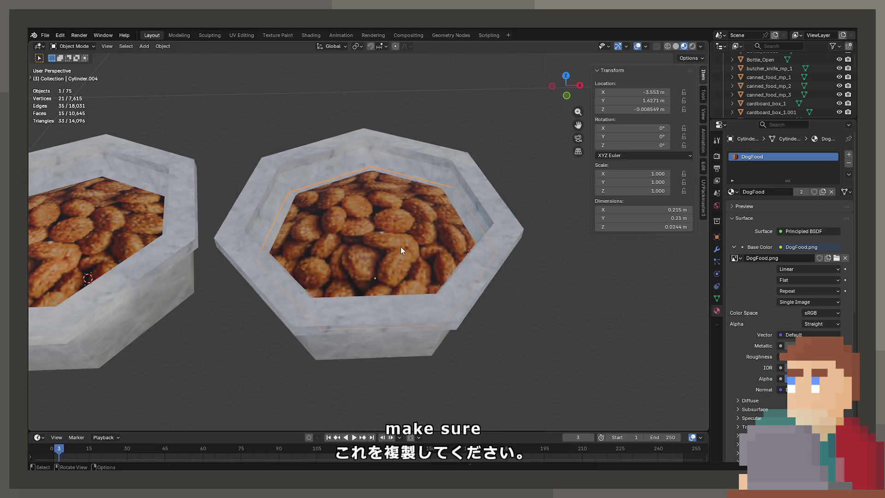
left_click(394, 195)
left_click(627, 92)
type("-3.5594")
key("Return")
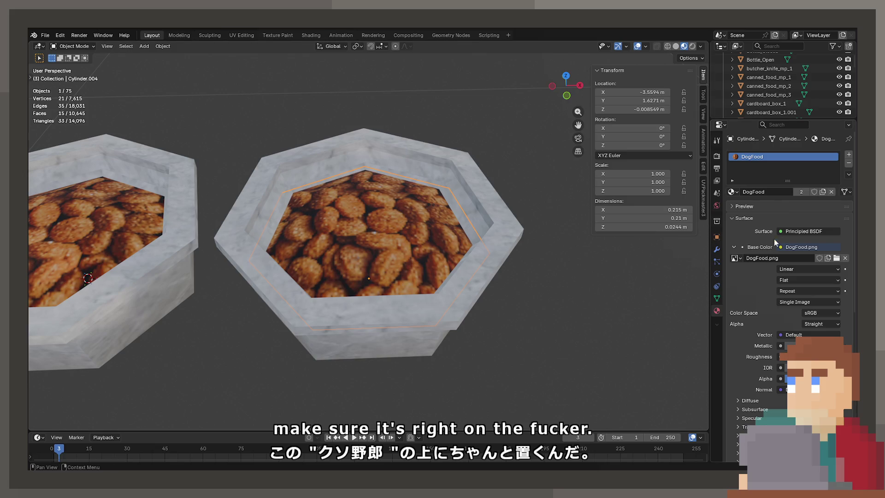
Make the copied filling's material single-user and rename it DogWater
left_click(801, 191)
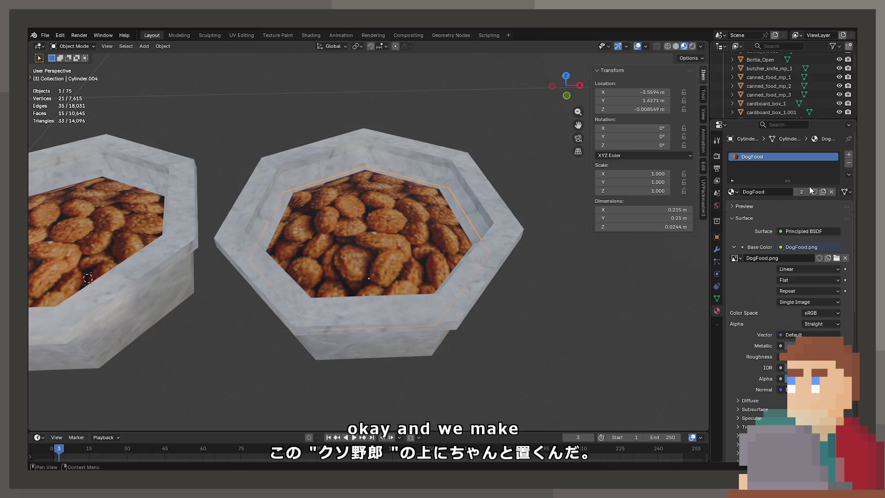
left_click(784, 192)
type("DogWater")
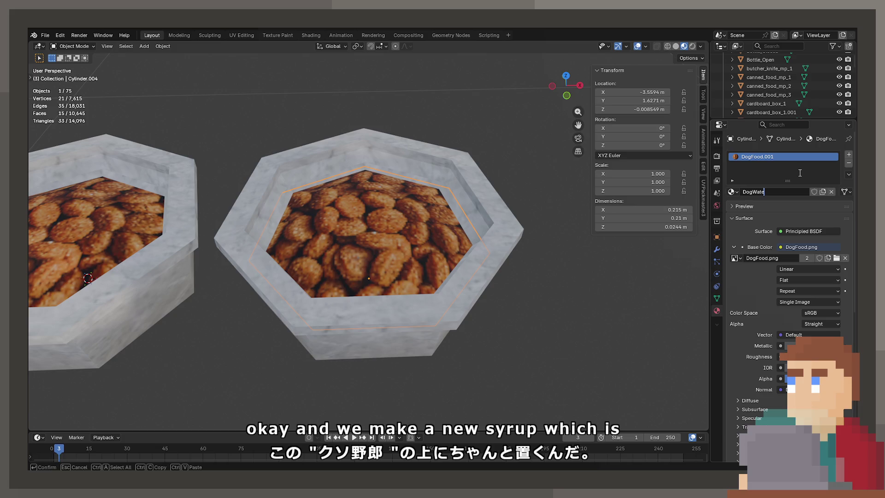
key("Return")
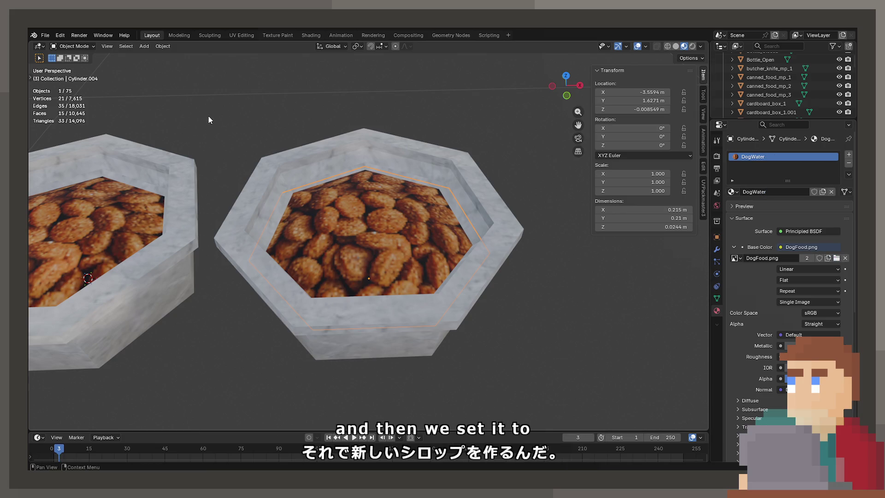
Flatten the filling copy into a flat surface by scaling it to zero height
mouse_move(208, 120)
left_mouse_down()
mouse_move(409, 240)
mouse_move(455, 247)
mouse_move(458, 293)
mouse_move(457, 230)
left_mouse_up()
key("Tab")
key("s")
key("z")
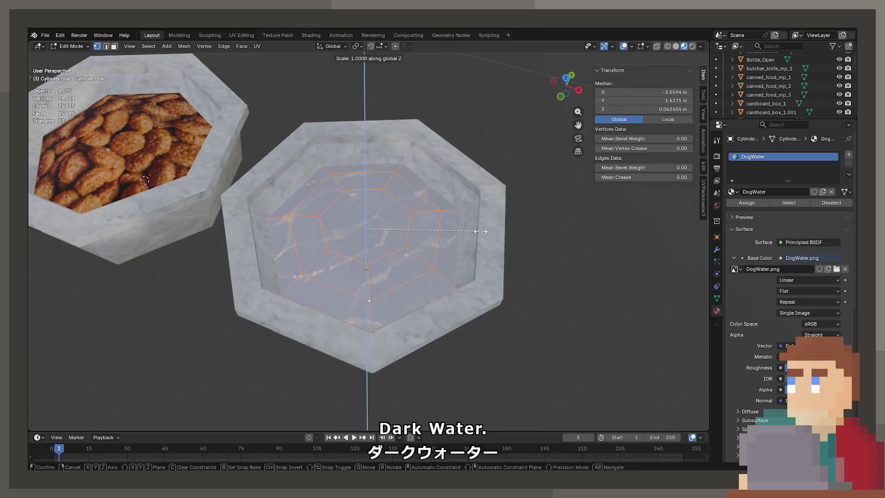
left_click(455, 228)
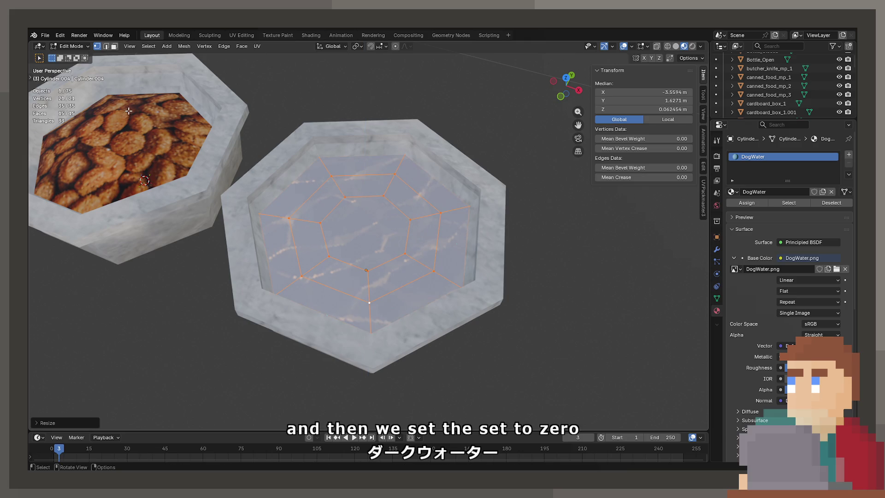
Dissolve the inner edge rings and move the water surface to its height in the bowl
left_click(348, 198, "alt")
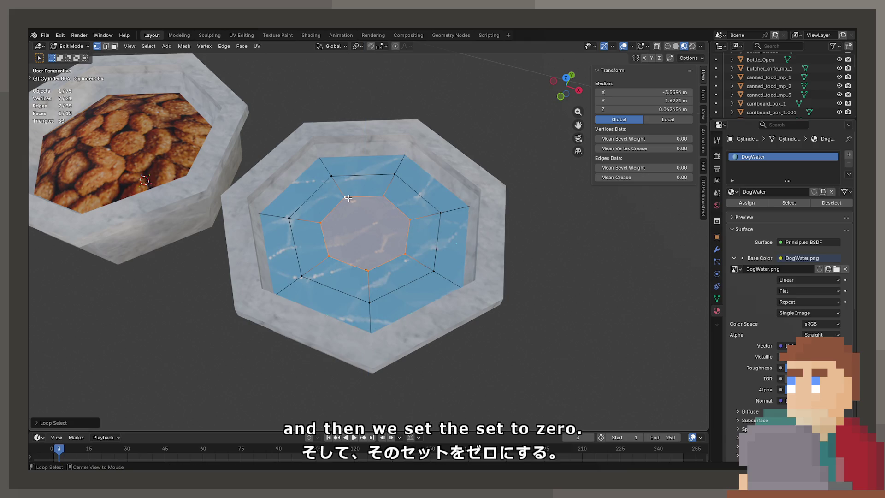
left_click(362, 190, "alt+shift")
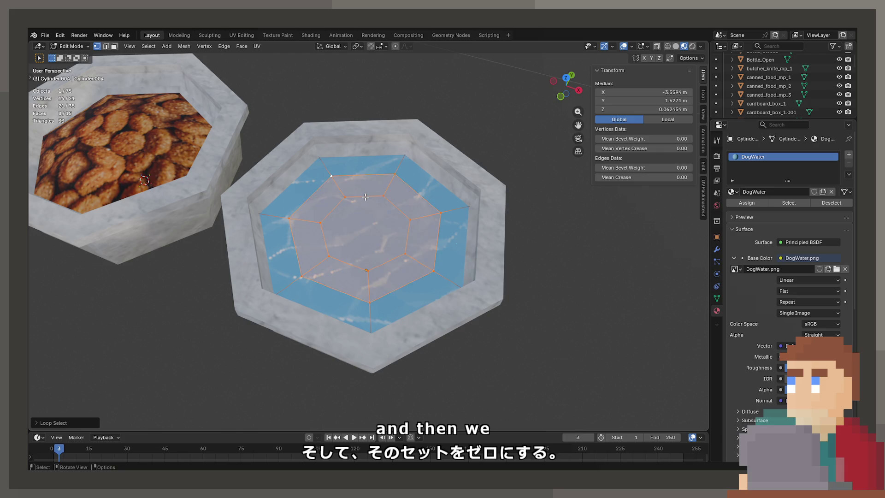
key("x")
left_click(364, 218)
key("Tab")
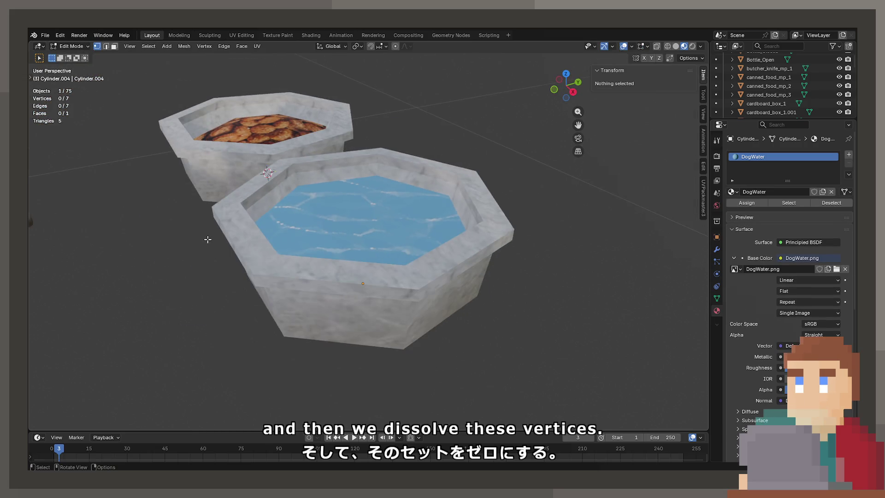
key("g")
key("z")
left_click(308, 248)
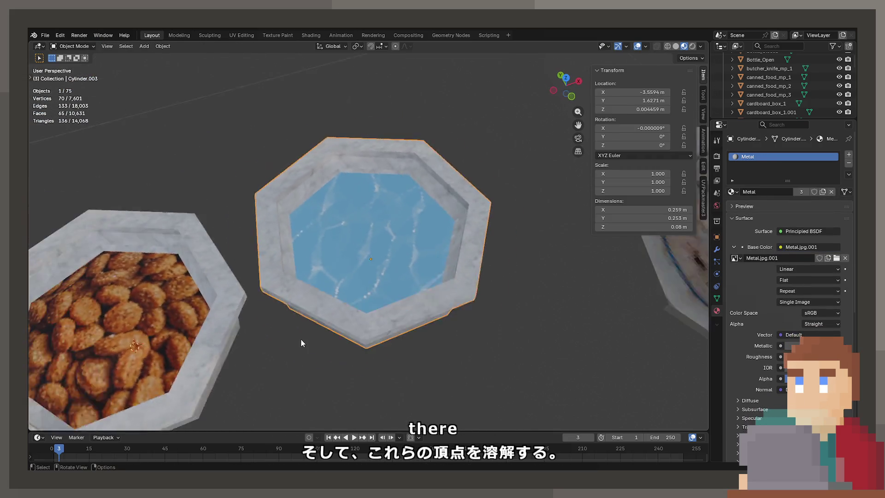
Orbit and zoom around the two bowls, inspecting the water surface and kibble filling
left_click_drag(386, 367, 330, 291)
left_click(335, 275)
mouse_move(382, 240)
left_mouse_down()
mouse_move(342, 231)
mouse_move(261, 334)
mouse_move(344, 275)
mouse_move(452, 274)
mouse_move(424, 269)
mouse_move(494, 237)
mouse_move(344, 220)
mouse_move(385, 260)
mouse_move(435, 221)
left_mouse_up()
left_click(344, 275)
scroll(433, 239, "up", 2)
scroll(430, 238, "down", 2)
mouse_move(388, 247)
left_mouse_down()
mouse_move(367, 278)
mouse_move(372, 274)
left_mouse_up()
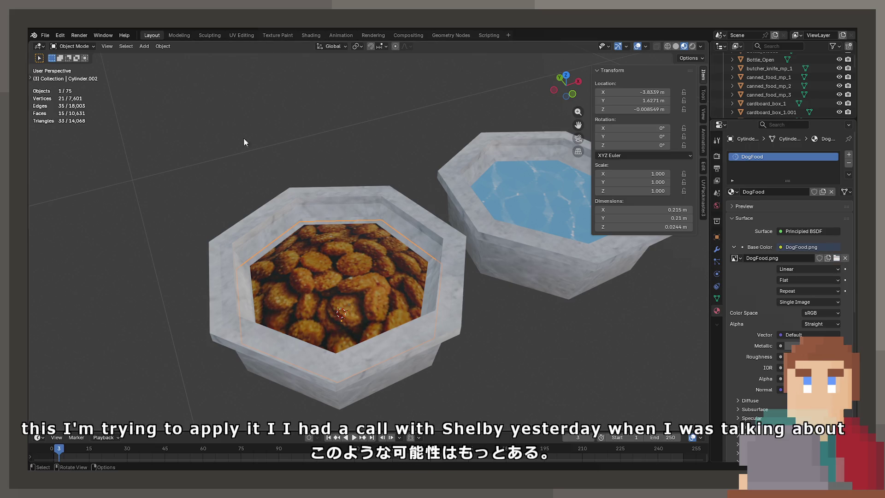
left_click_drag(232, 125, 531, 314)
left_click(531, 310)
scroll(508, 281, "down", 5)
mouse_move(508, 282)
left_mouse_down()
mouse_move(451, 282)
mouse_move(404, 321)
mouse_move(463, 243)
mouse_move(389, 304)
left_mouse_up()
scroll(463, 244, "up", 3)
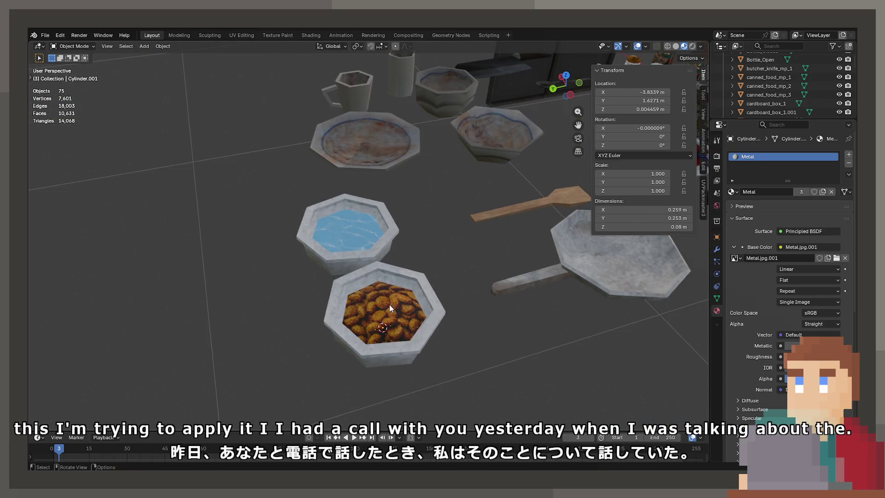
left_click(389, 304)
left_click(463, 313)
scroll(441, 245, "up", 2)
mouse_move(442, 246)
left_mouse_down()
mouse_move(534, 220)
mouse_move(391, 239)
mouse_move(351, 265)
mouse_move(394, 270)
mouse_move(372, 303)
left_mouse_up()
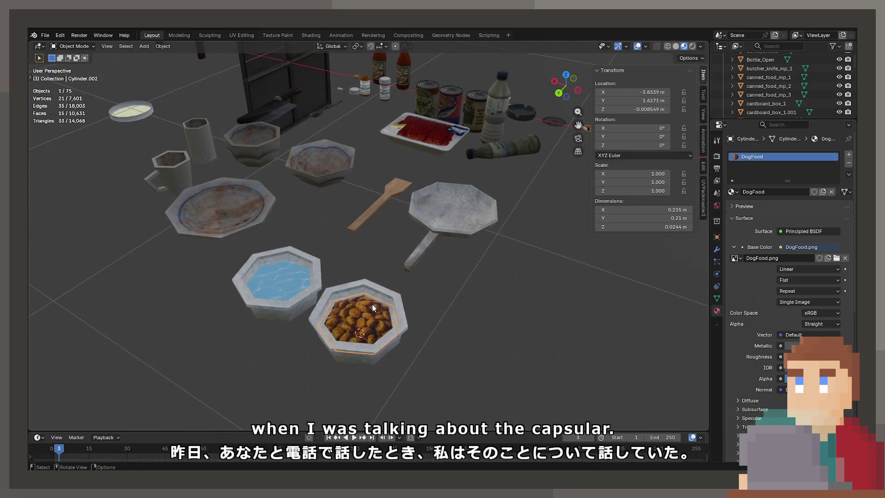
Select the kibble filling and raise it slightly inside its bowl
left_click(372, 303)
scroll(528, 266, "up", 2)
scroll(528, 266, "up", 3)
key("g")
left_click(484, 226)
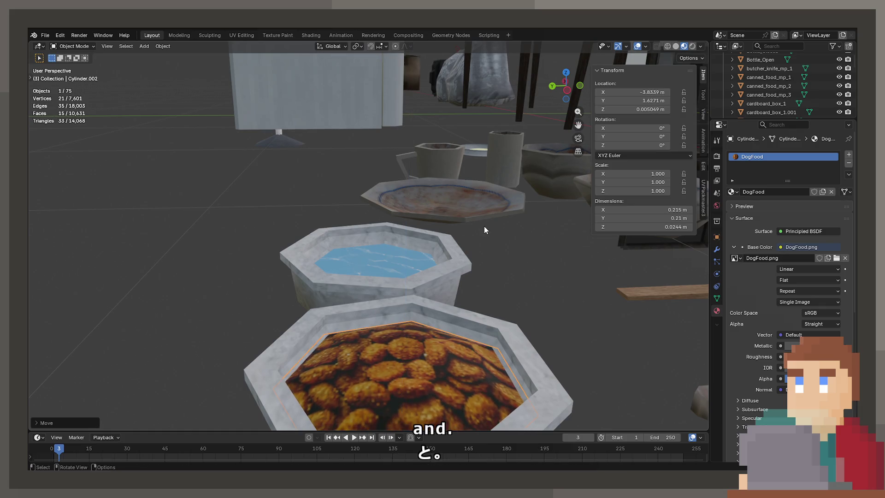
left_click_drag(484, 226, 485, 253)
scroll(485, 253, "down", 3)
left_click_drag(510, 287, 473, 291)
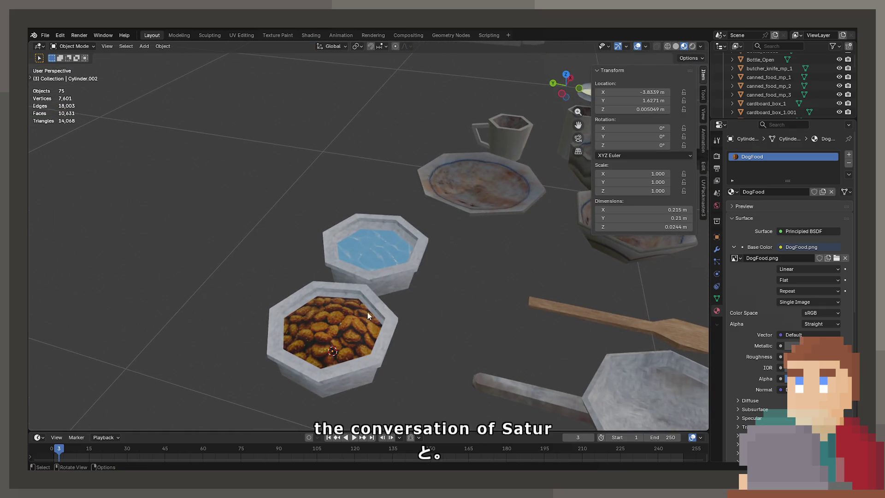
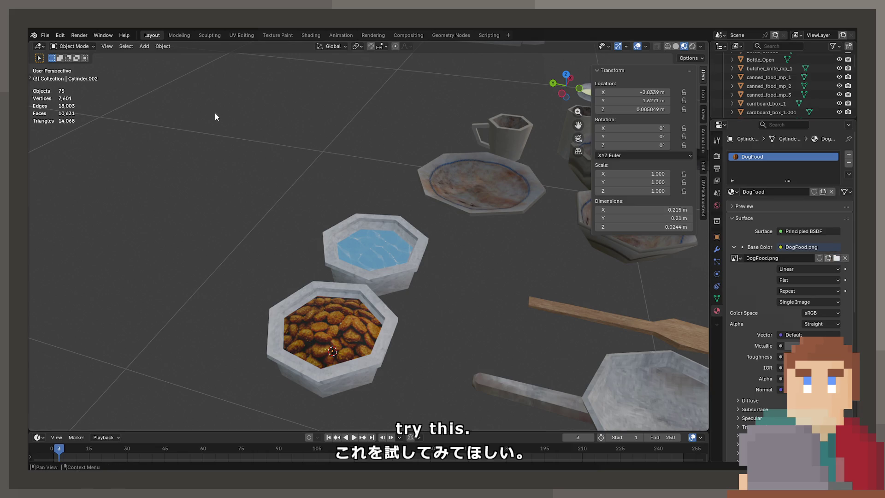
Frame the water surface in the bowl and orbit to view all the bowls and plates
scroll(433, 265, "up", 6)
mouse_move(422, 319)
left_mouse_down()
mouse_move(425, 348)
mouse_move(434, 283)
mouse_move(418, 338)
left_mouse_up()
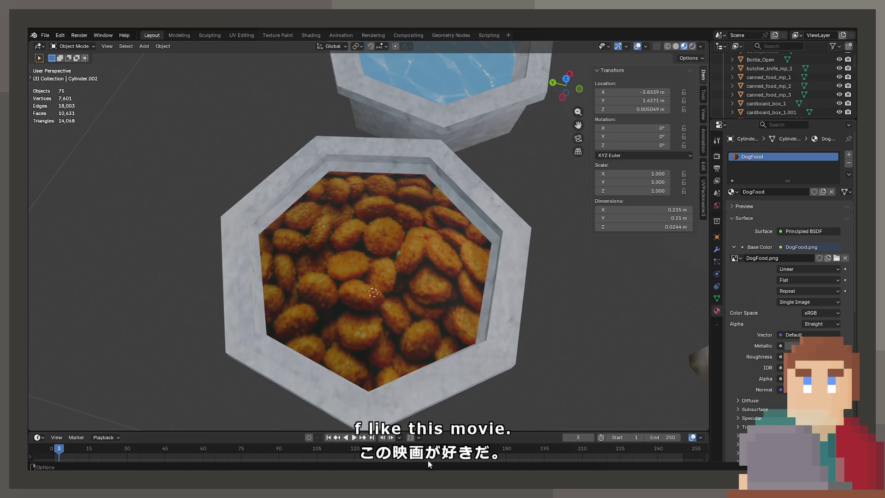
mouse_move(215, 112)
left_mouse_down()
mouse_move(533, 347)
mouse_move(513, 241)
mouse_move(435, 289)
mouse_move(400, 260)
mouse_move(400, 270)
mouse_move(373, 217)
mouse_move(402, 222)
left_mouse_up()
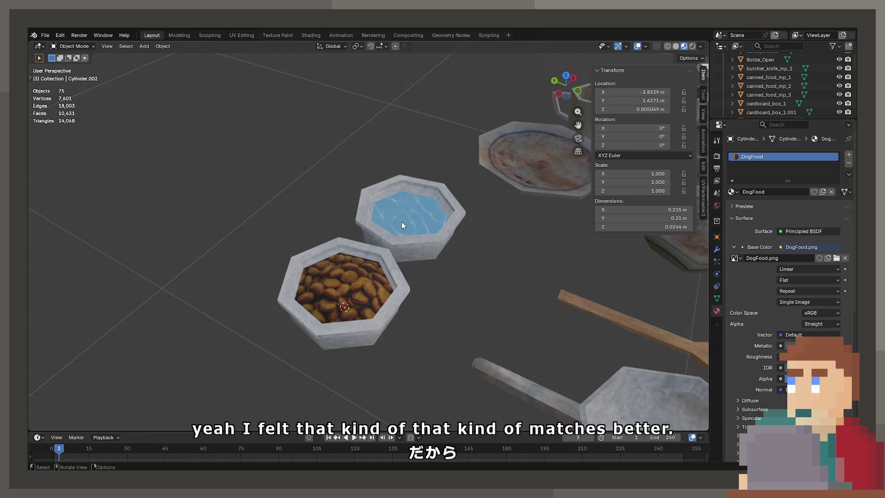
scroll(402, 220, "up", 3)
left_click(406, 217)
key("KP_Decimal")
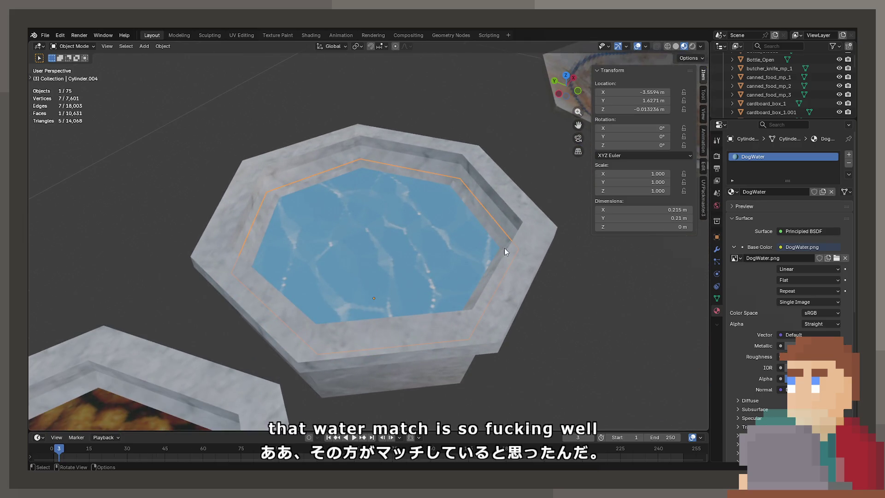
left_click_drag(504, 248, 452, 276)
scroll(508, 272, "up", 2)
scroll(508, 273, "down", 4)
left_click_drag(582, 242, 438, 231)
left_click_drag(469, 204, 424, 237)
Join the food surface into its bowl and the water surface into its bowl
left_click(455, 261)
mouse_move(455, 262)
left_mouse_down()
mouse_move(457, 291)
mouse_move(413, 257)
mouse_move(335, 234)
mouse_move(456, 245)
left_mouse_up()
left_click(334, 235)
left_click(455, 245)
left_click(432, 293, "shift")
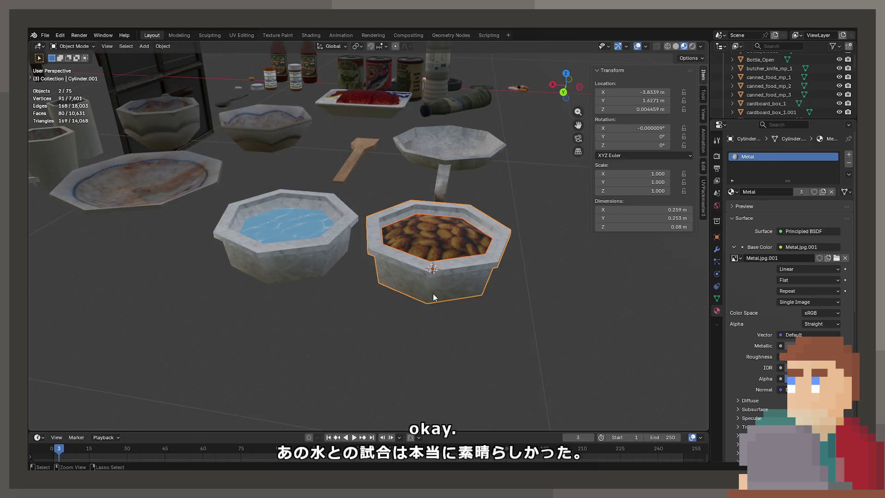
key("ctrl+j")
left_click(272, 232)
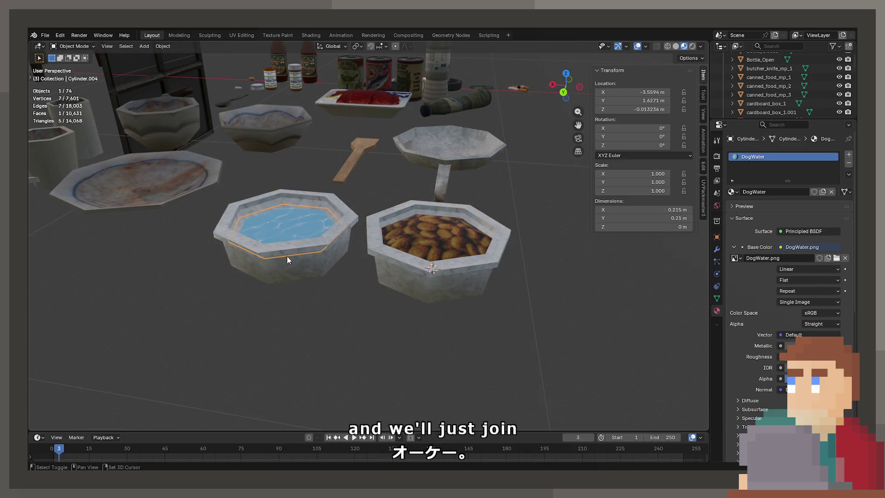
left_click(287, 256, "shift")
key("ctrl+j")
Name the joined water bowl DogWater, then undo the joins
key("F2")
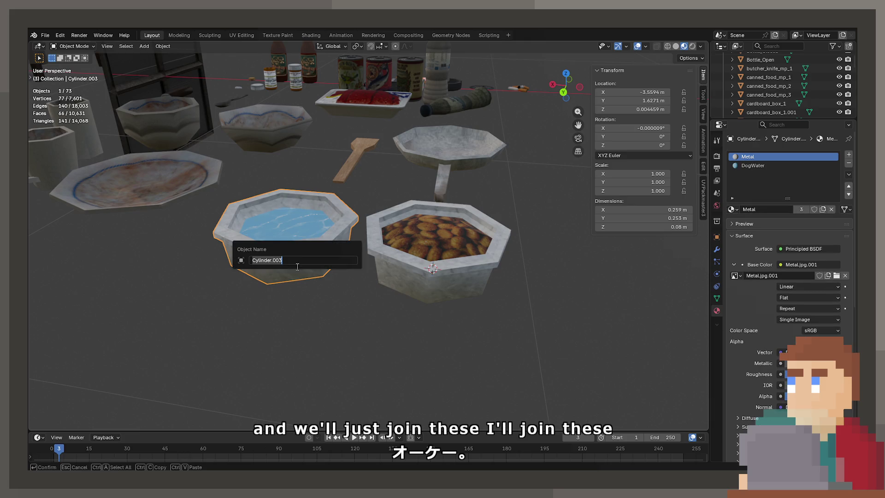
type("DogWater")
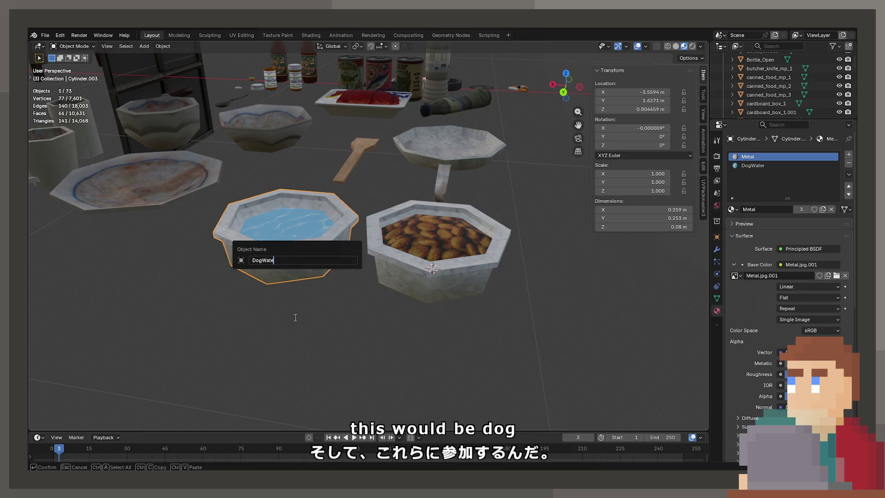
key("Return")
key("F2")
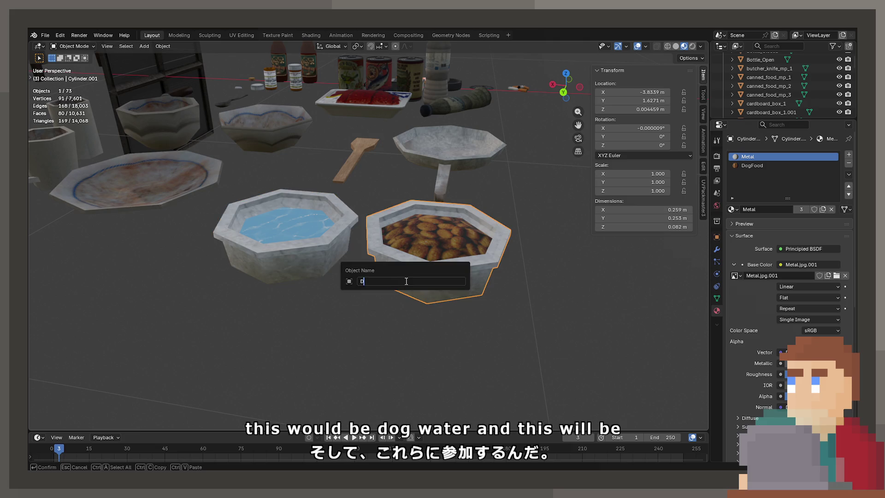
key("Escape")
key("ctrl+z")
key("ctrl+z")
key("ctrl+z")
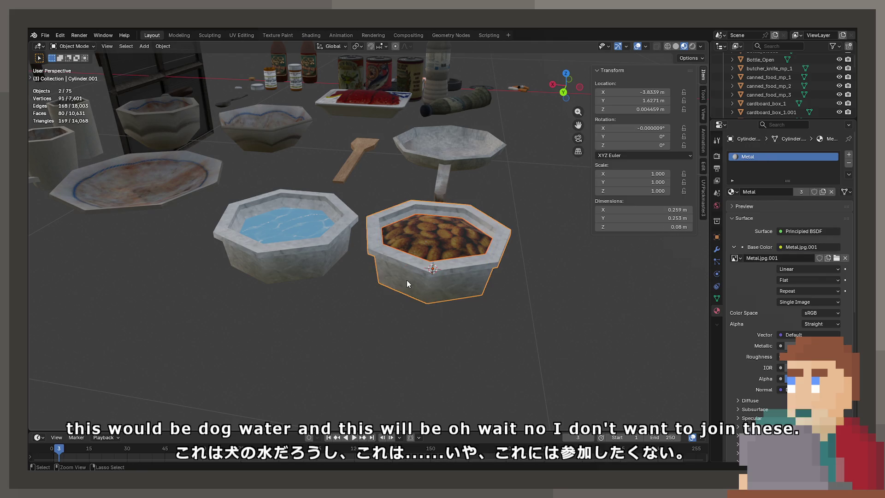
Try parenting the water surface to its bowl, then abandon it and select the left bowl
key("ctrl+p")
left_click(316, 273)
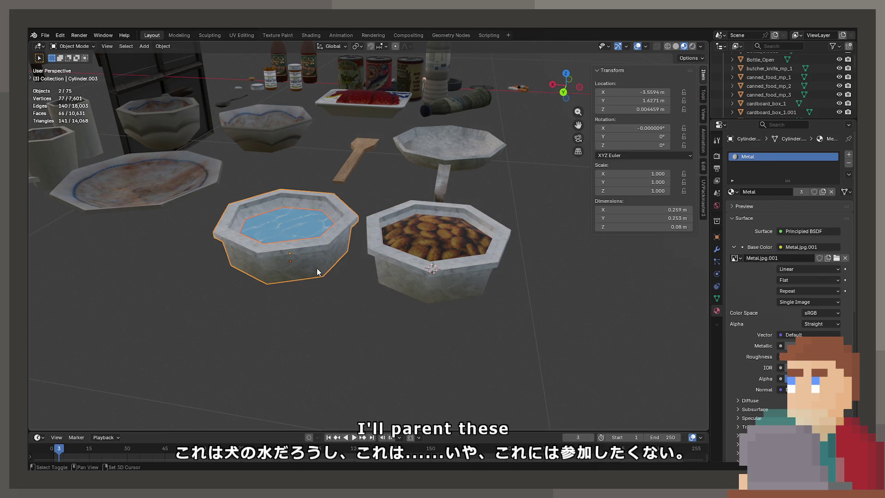
key("ctrl+p")
left_click(317, 272)
left_click(316, 246)
left_click(454, 229)
left_click(272, 230)
left_click(273, 230, "shift")
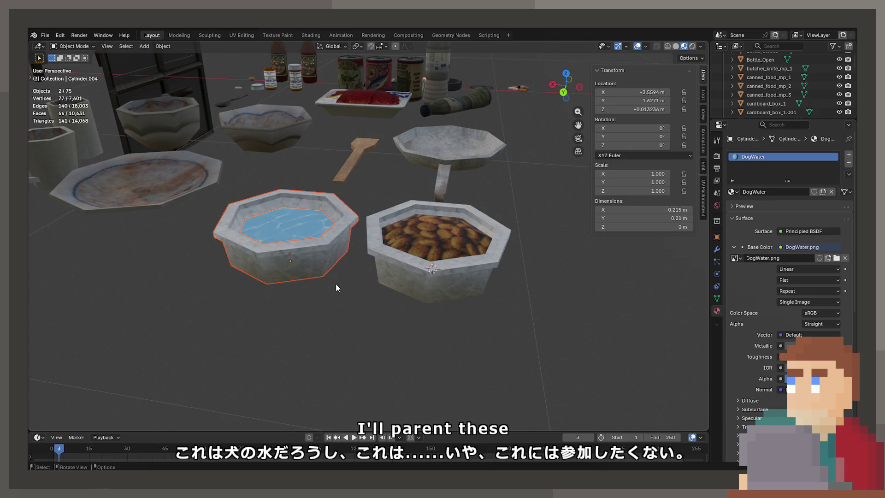
left_click(293, 271)
key("F3")
key("Escape")
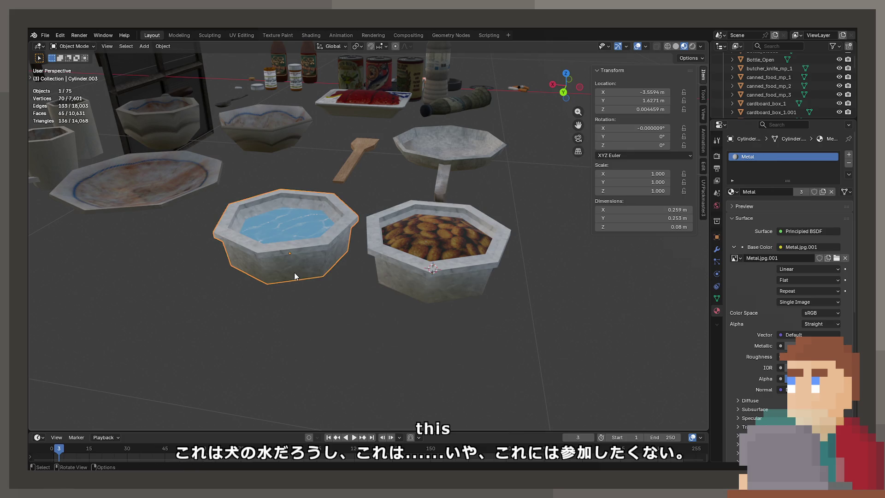
Rename the left bowl DogBowl and the right bowl DogBowl, which becomes DogBowl.001
key("F2")
type("DogB")
key("ctrl+a")
key("BackSpace")
type("D")
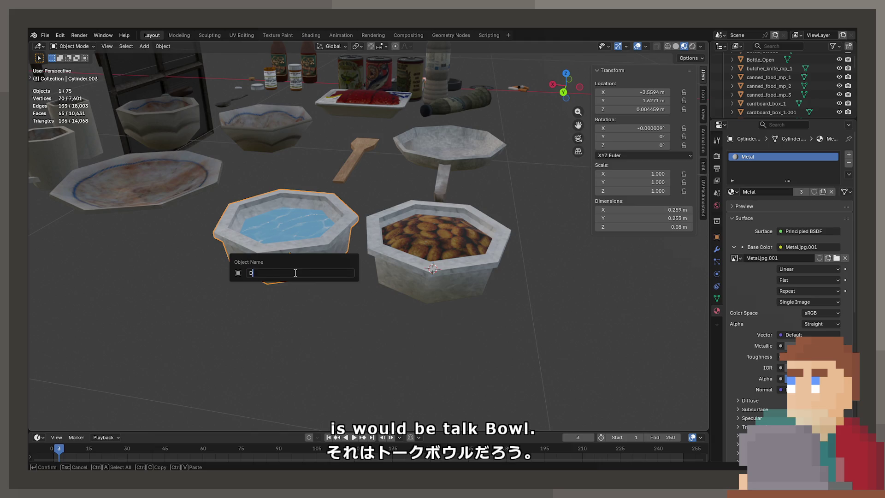
type("ogBowl")
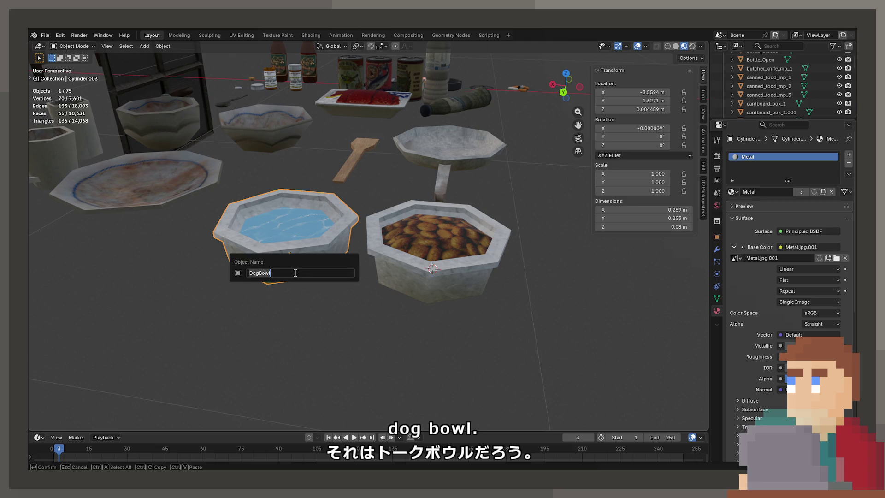
key("Return")
left_click(449, 286)
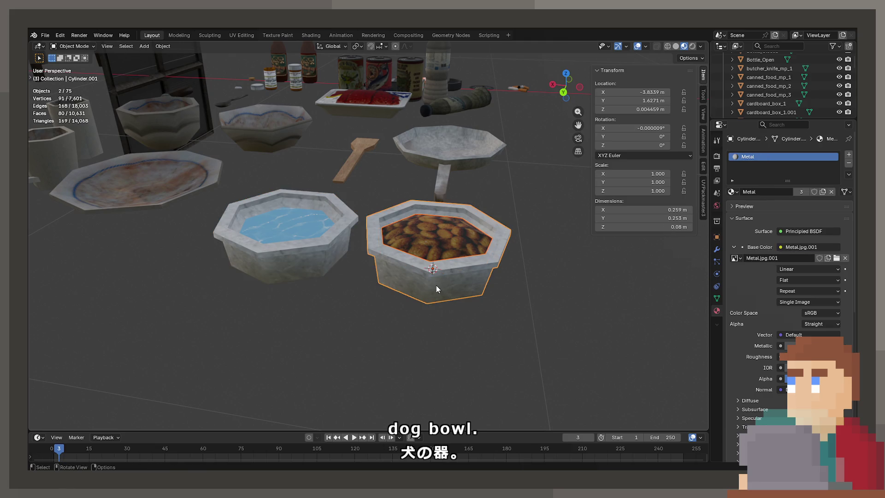
key("F2")
type("DogBowl")
key("Return")
Rename the water surface DogWater and the food surface DogFood
left_click(312, 223)
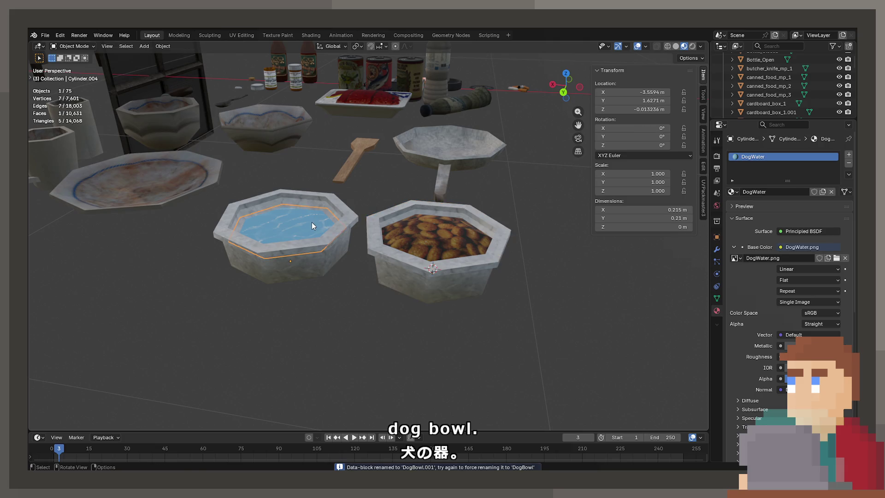
key("F2")
type("DogWQ")
key("BackSpace")
type("a")
key("Return")
left_click(424, 253)
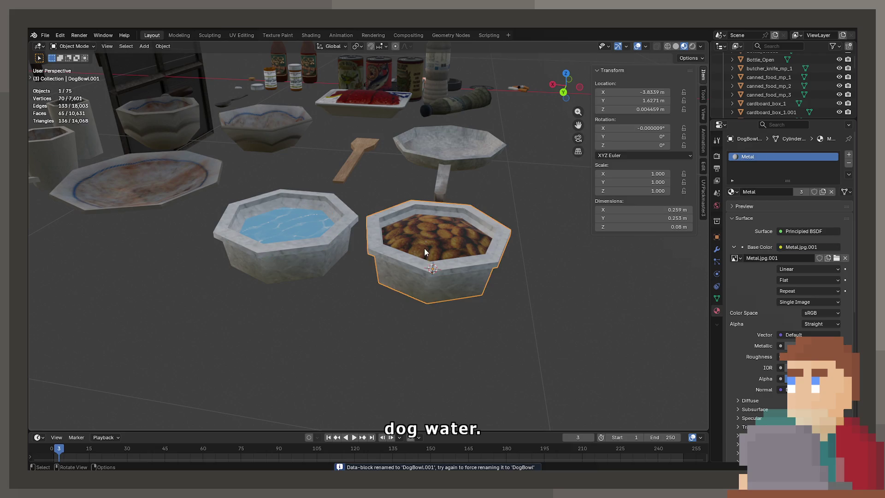
left_click(424, 252)
key("F2")
type("DogFood")
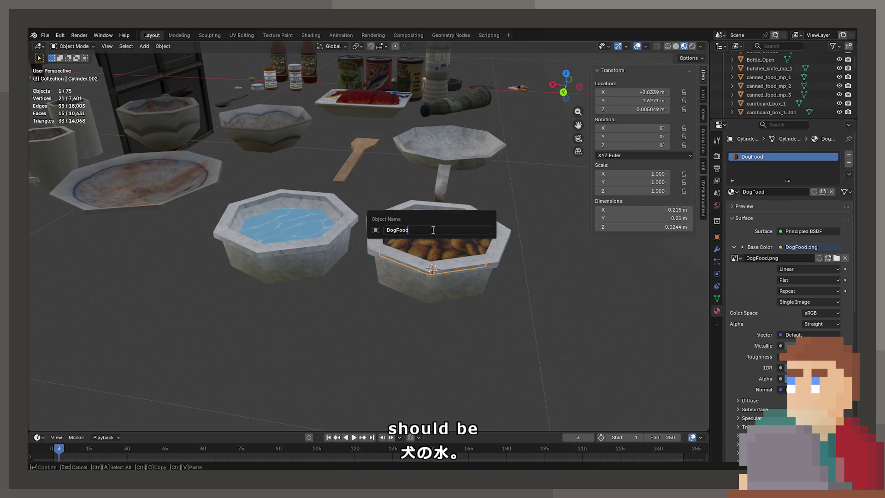
key("Return")
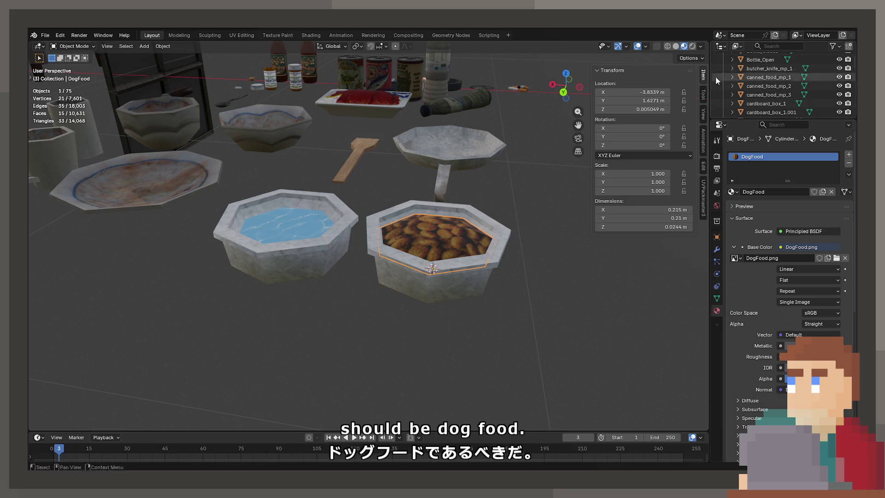
left_click(302, 211)
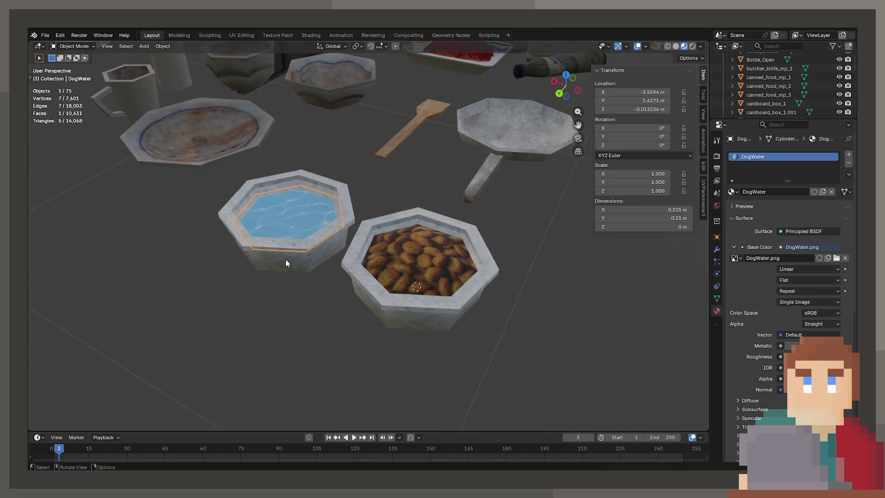
Save ProjectNisekisha.blend and export the left bowl with its water as Unity FBX
left_click(289, 259)
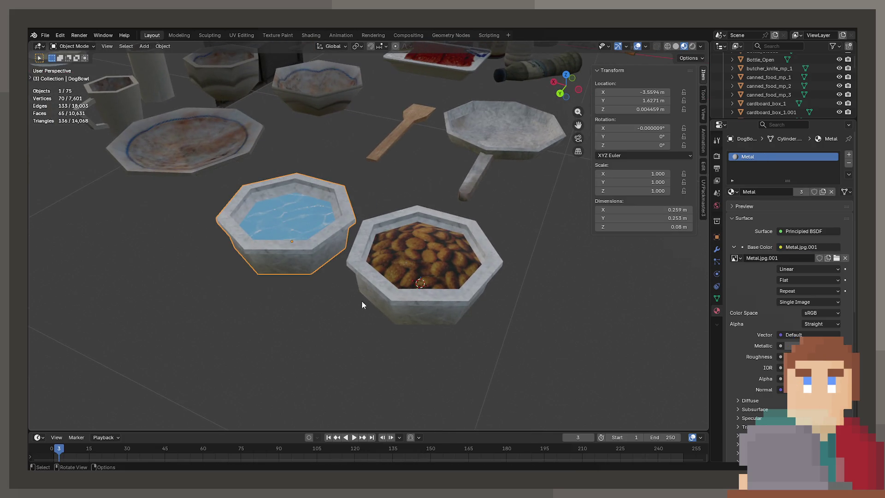
left_click(288, 217)
key("ctrl+s")
left_click(45, 35)
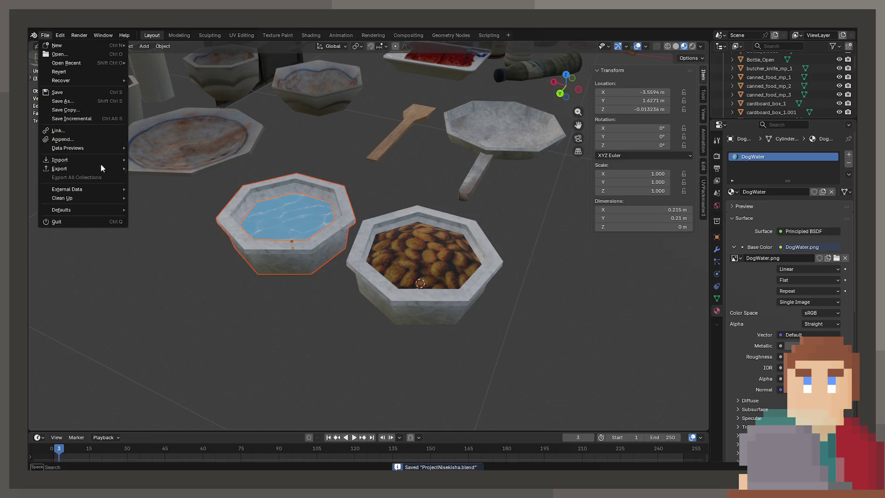
mouse_move(100, 159)
left_click(160, 253)
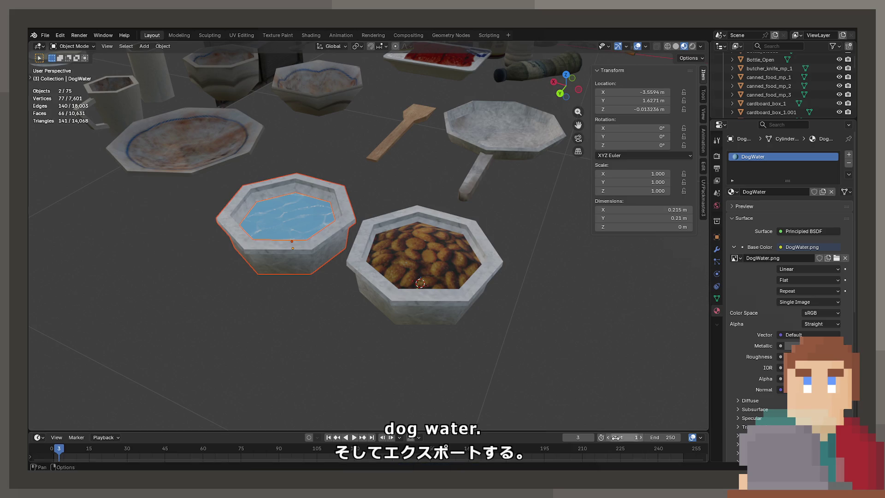
Export the right bowl together with its food surface as Unity FBX
left_click(423, 270)
left_click(422, 292)
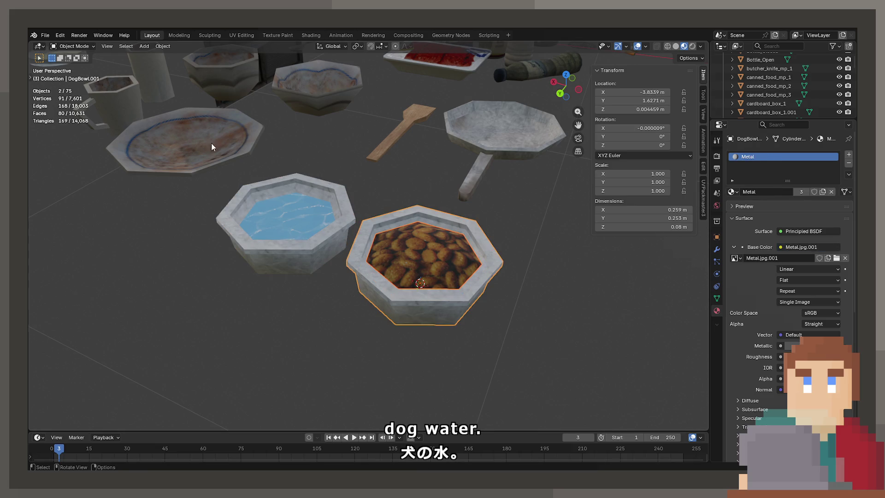
left_click(45, 35)
mouse_move(83, 168)
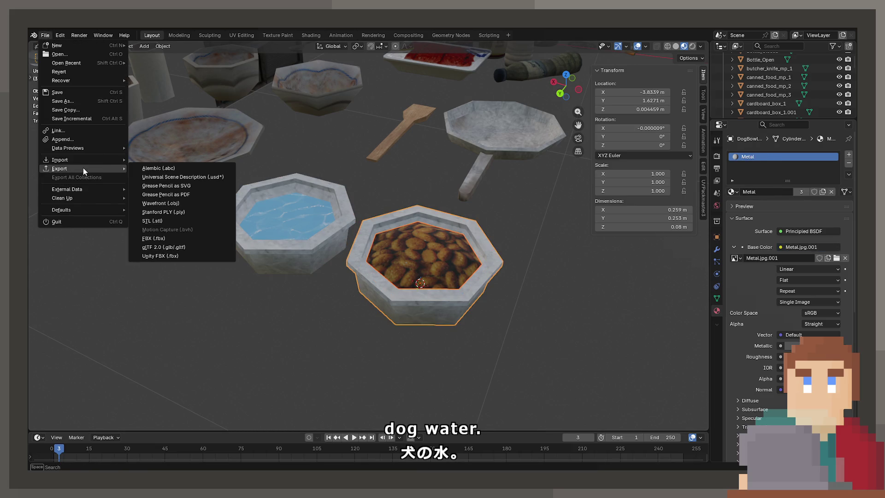
left_click(190, 259)
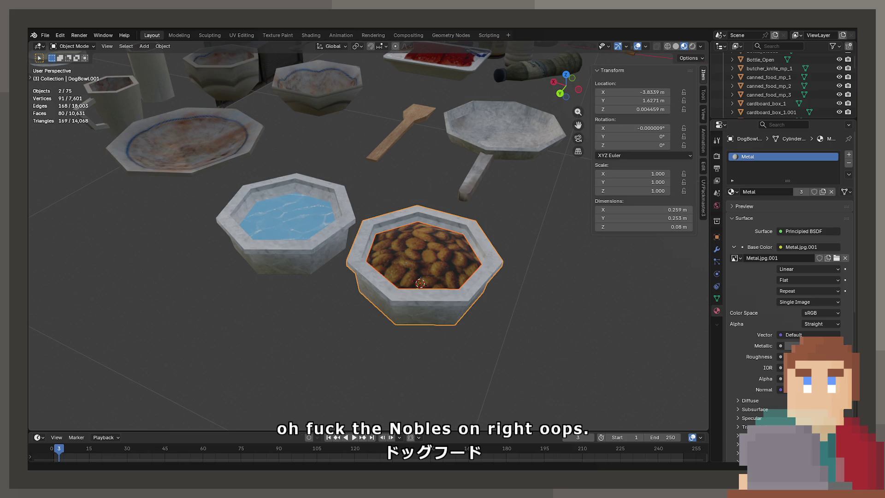
Flip the normals of the water surface's faces in Edit Mode
key("Tab")
scroll(409, 245, "up", 4)
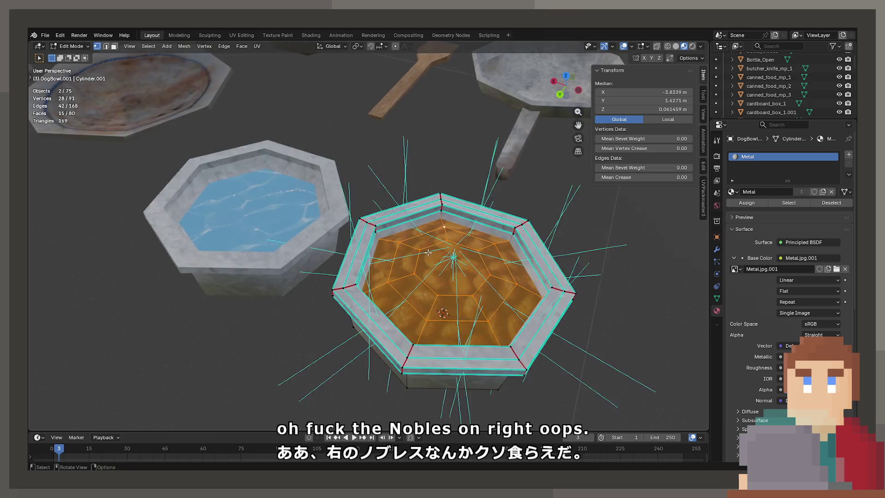
scroll(409, 245, "down", 3)
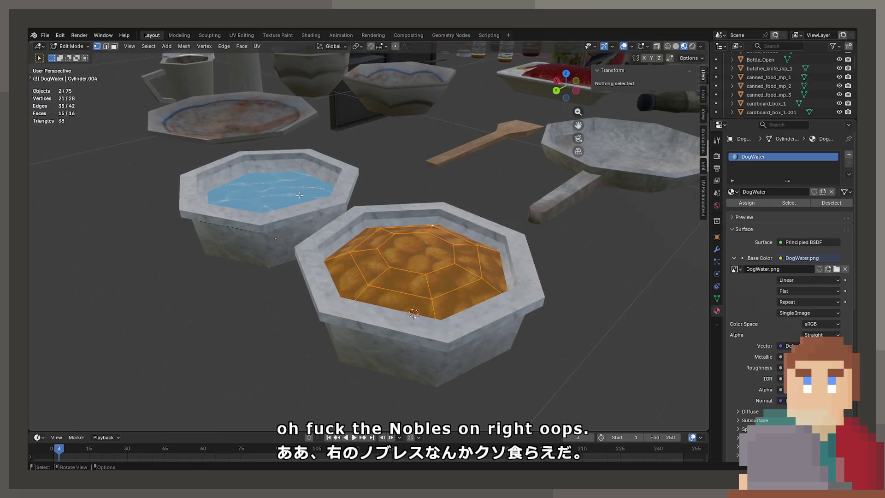
left_click(312, 215)
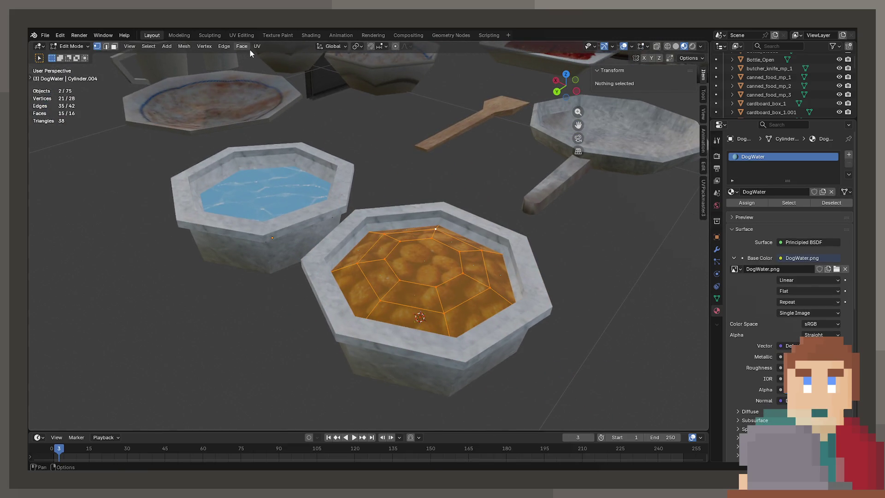
left_click(186, 47)
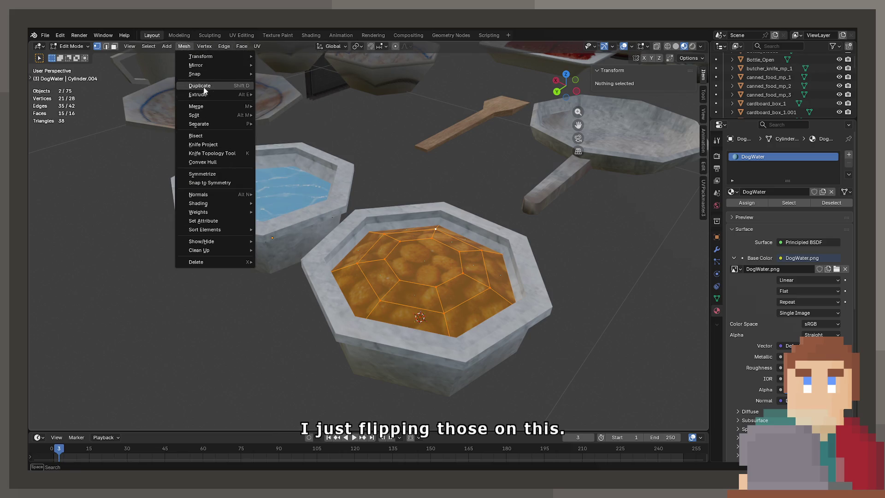
mouse_move(206, 194)
left_click(277, 194)
key("Tab")
key("Tab")
Reselect the DogWater surface and flip its normals so the water shows blue
key("Tab")
left_click(276, 186)
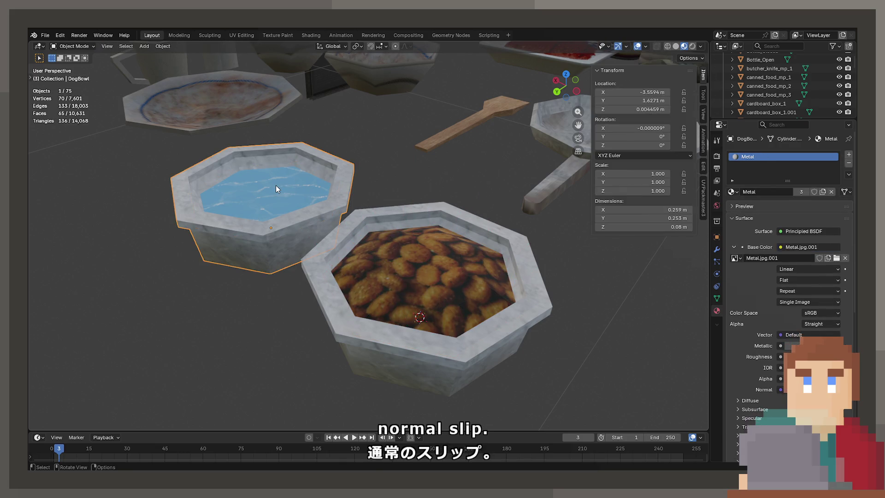
left_click(272, 184)
key("Tab")
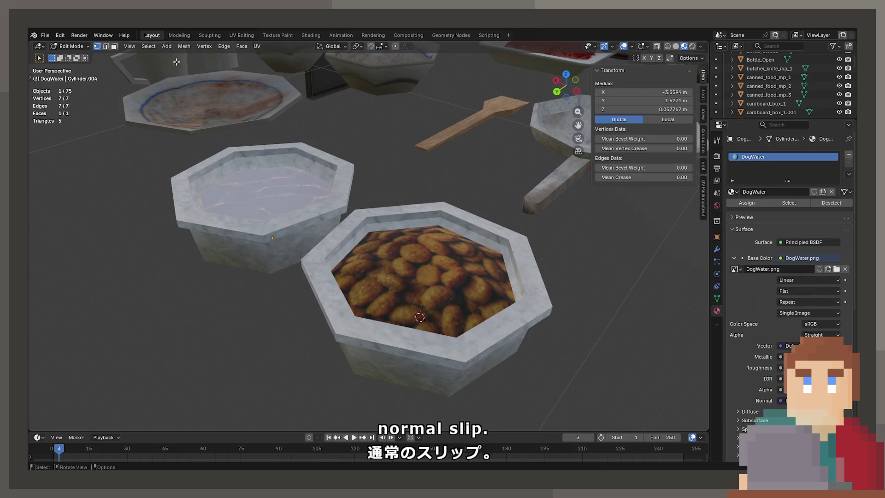
left_click(182, 46)
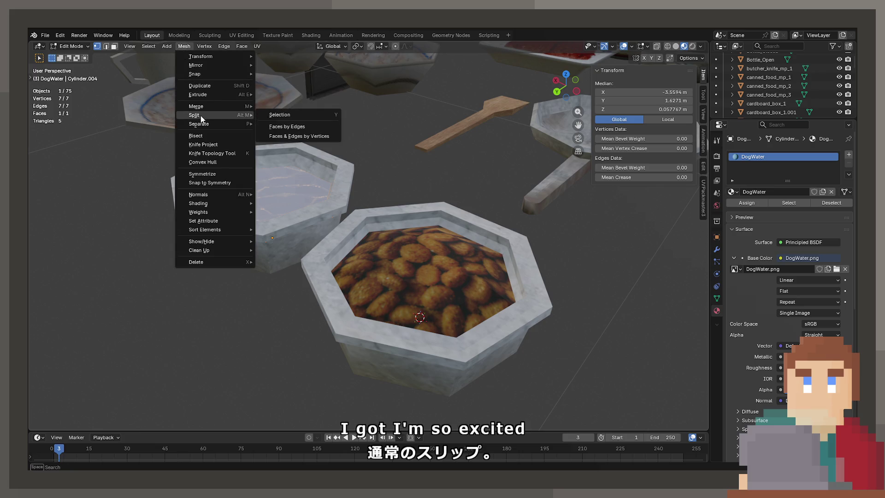
mouse_move(230, 194)
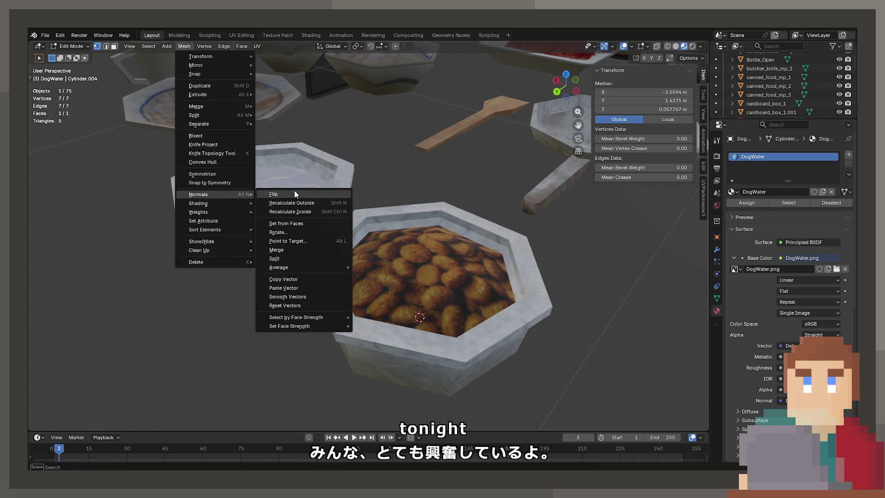
left_click(287, 203)
key("Tab")
Inspect the DogFood surface's normals in Edit Mode and save ProjectNisekisha.blend
left_click(386, 266)
key("Tab")
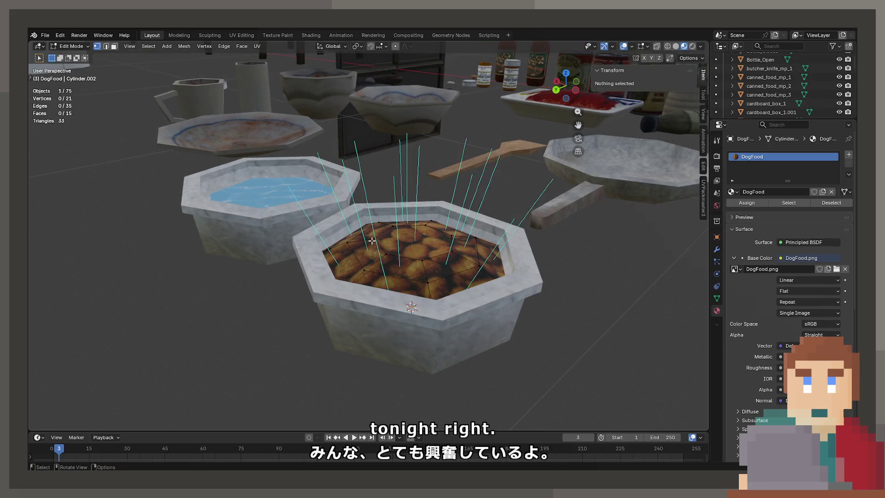
key("Tab")
key("ctrl+s")
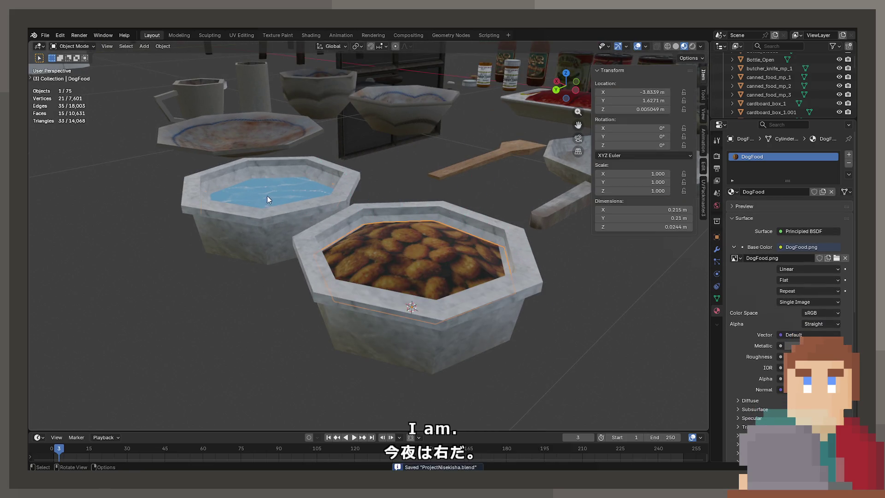
left_click(270, 227, "shift")
left_click(46, 35)
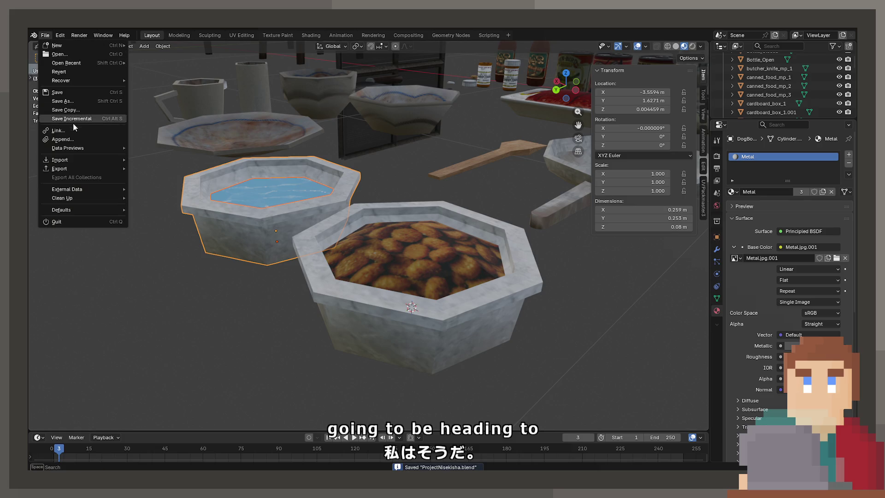
mouse_move(83, 170)
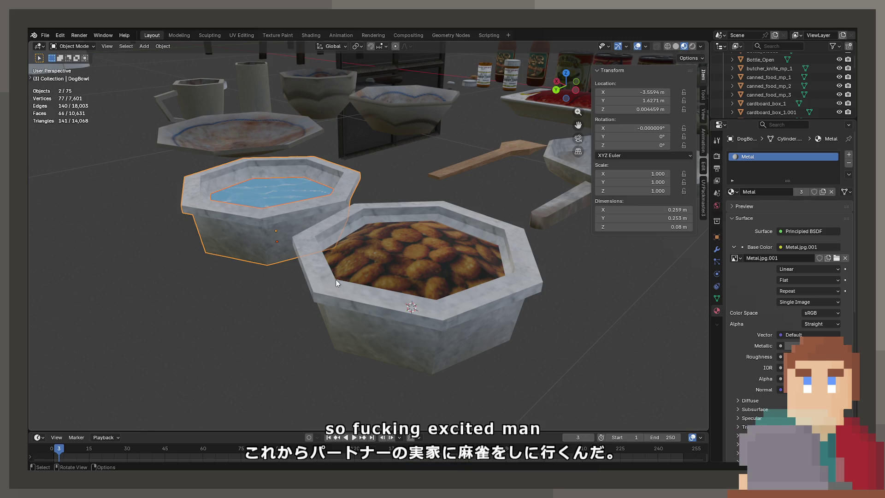
left_click(378, 330)
left_click(45, 35)
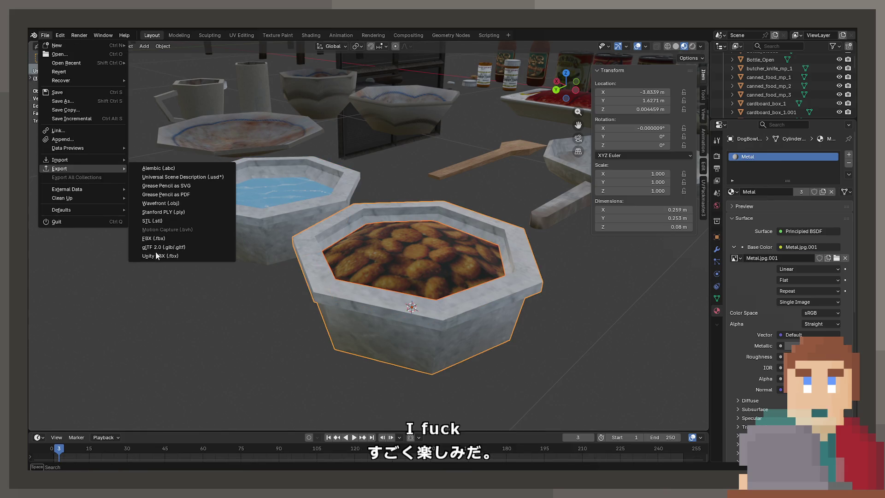
key("Escape")
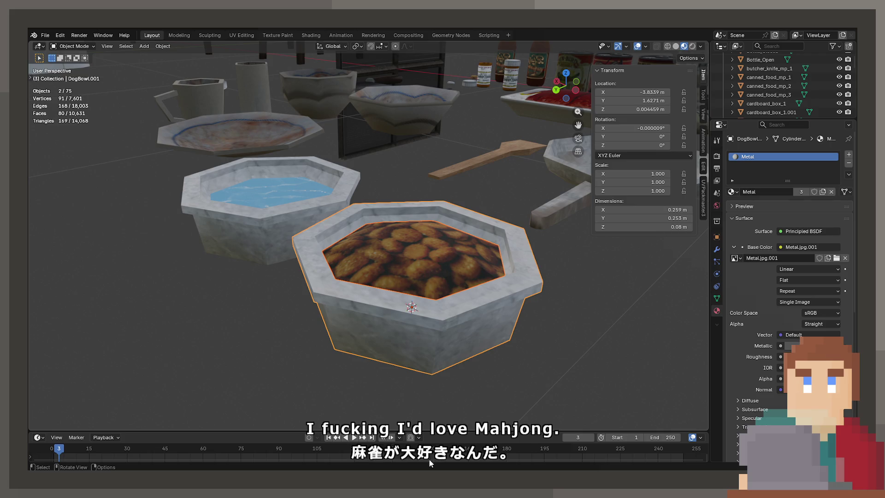
key("ctrl+s")
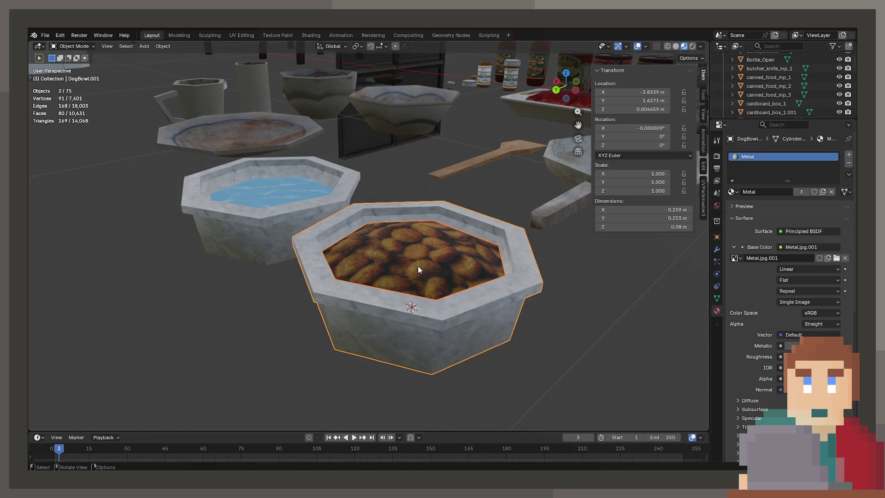
Orbit over the bowls, select the Sarten.001 frying pan, and enter the UV Editing workspace
scroll(372, 173, "down", 5)
mouse_move(372, 172)
left_mouse_down()
mouse_move(380, 189)
mouse_move(357, 186)
mouse_move(384, 277)
mouse_move(399, 272)
mouse_move(409, 242)
left_mouse_up()
left_click(409, 257)
mouse_move(416, 274)
left_mouse_down()
mouse_move(414, 305)
mouse_move(461, 187)
left_mouse_up()
left_click(461, 187)
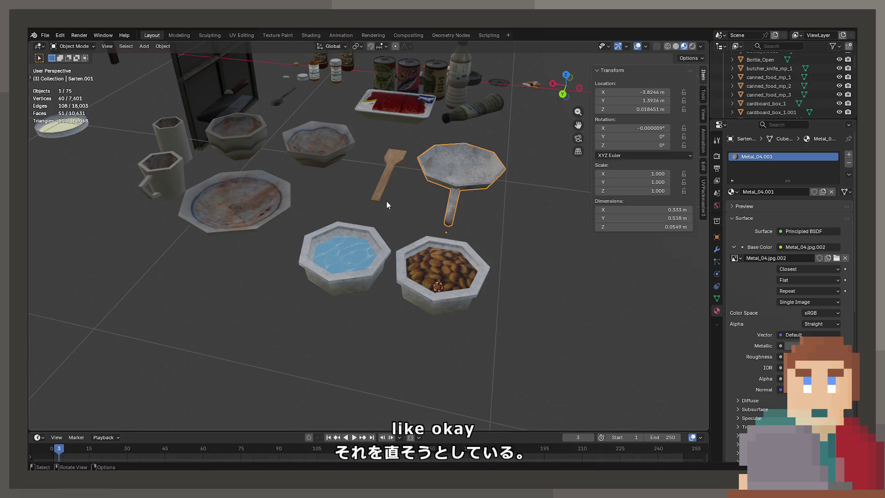
left_click(251, 36)
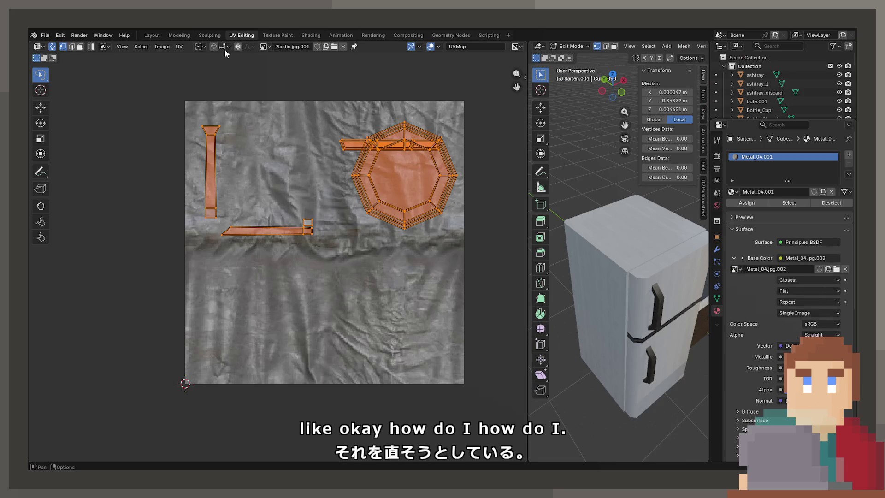
Search 'metal_0' and display Metal_04.jpg.001 behind the frying pan's UV islands
left_click(266, 47)
type("metal")
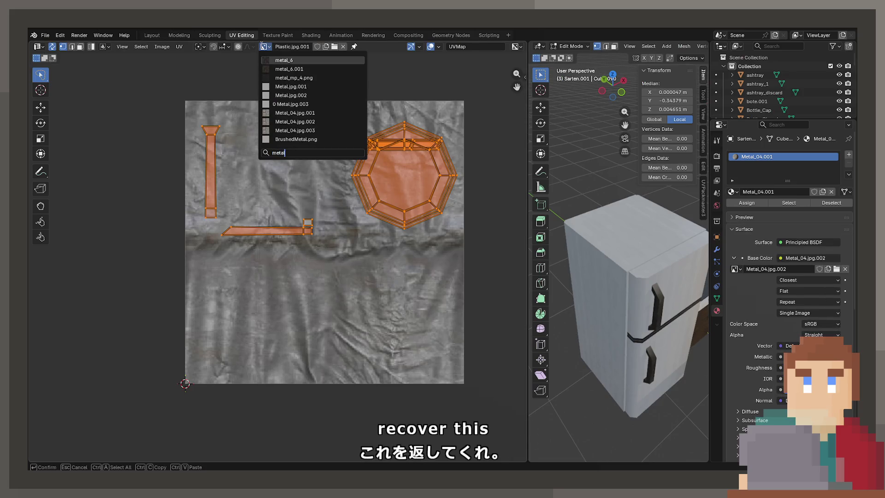
type("_")
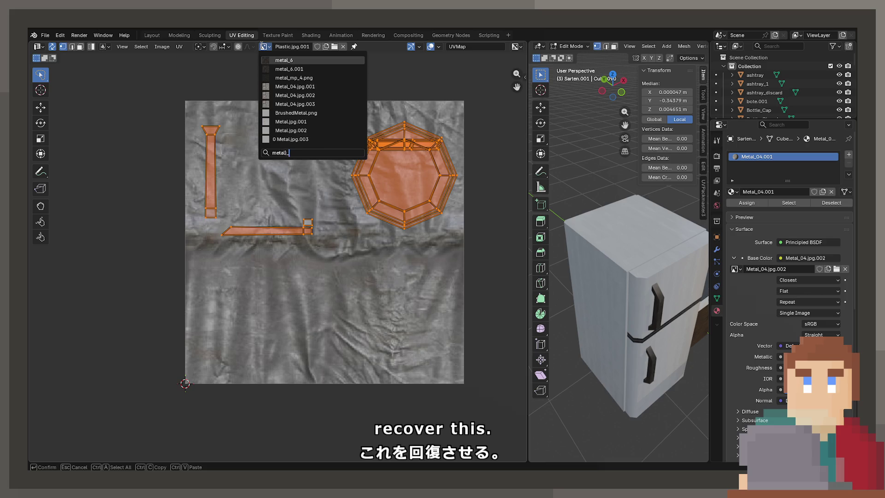
type("0")
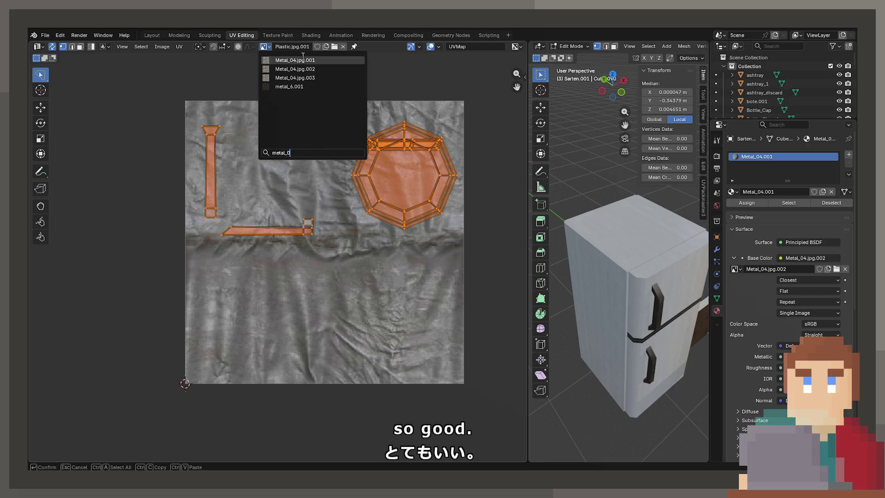
left_click(304, 59)
scroll(330, 211, "up", 3)
left_click_drag(330, 211, 273, 269)
scroll(273, 273, "down", 1)
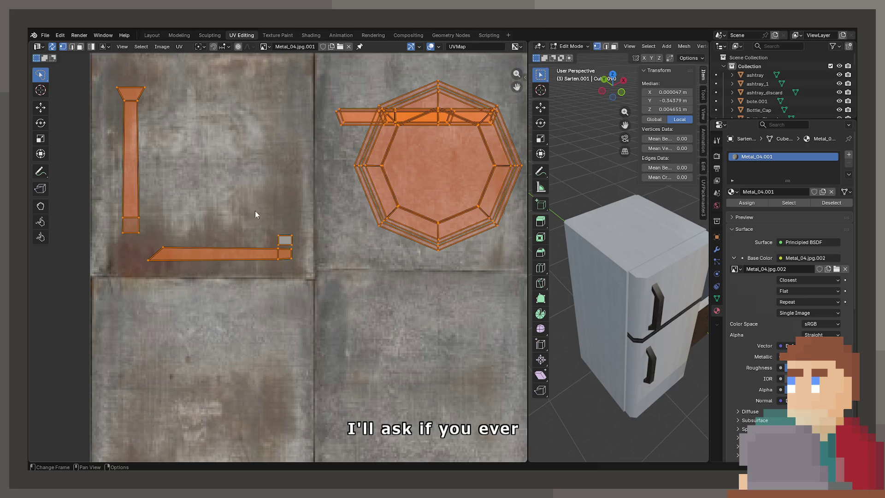
scroll(250, 190, "down", 1)
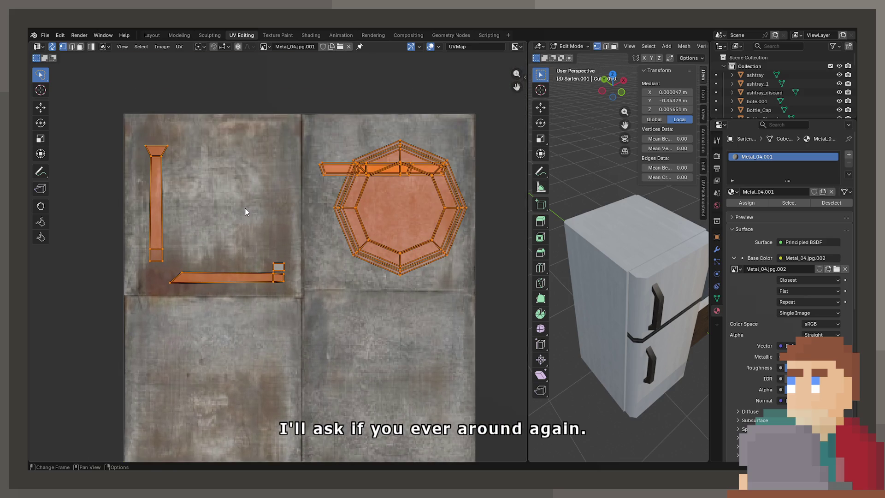
Frame the frying pan in the 3D view and browse the UV menu without applying anything
left_click_drag(577, 318, 609, 317)
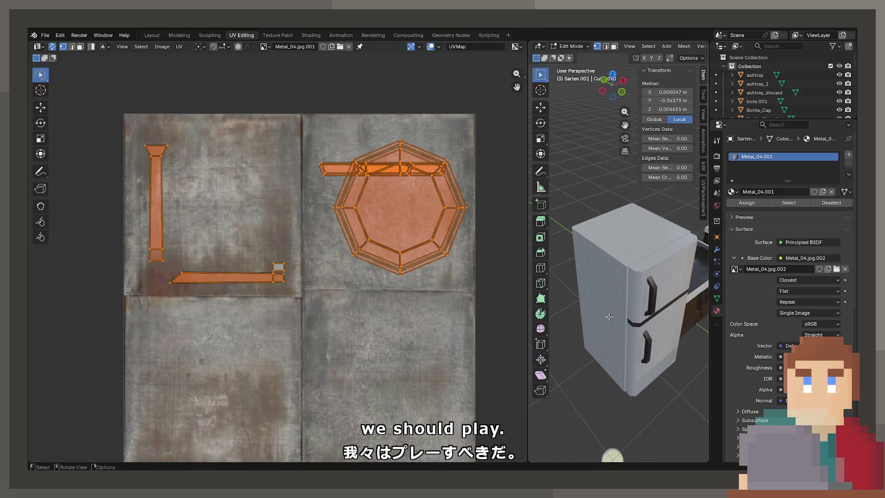
key("KP_Decimal")
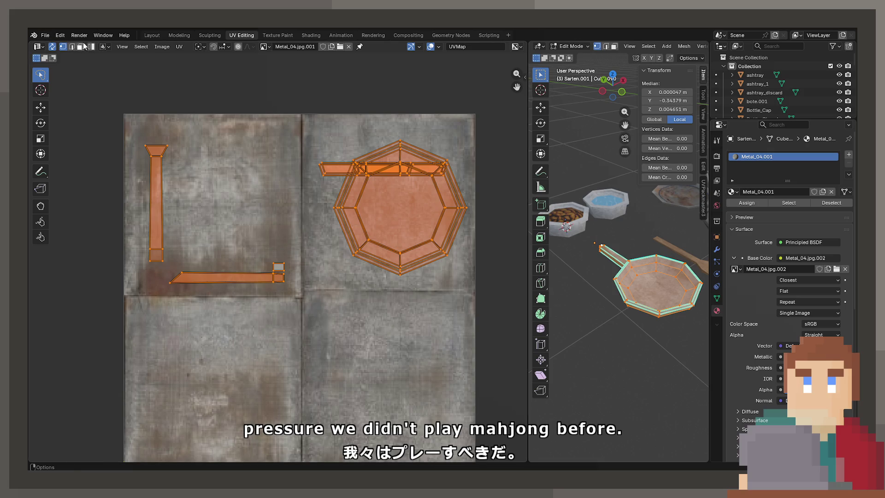
left_click(179, 46)
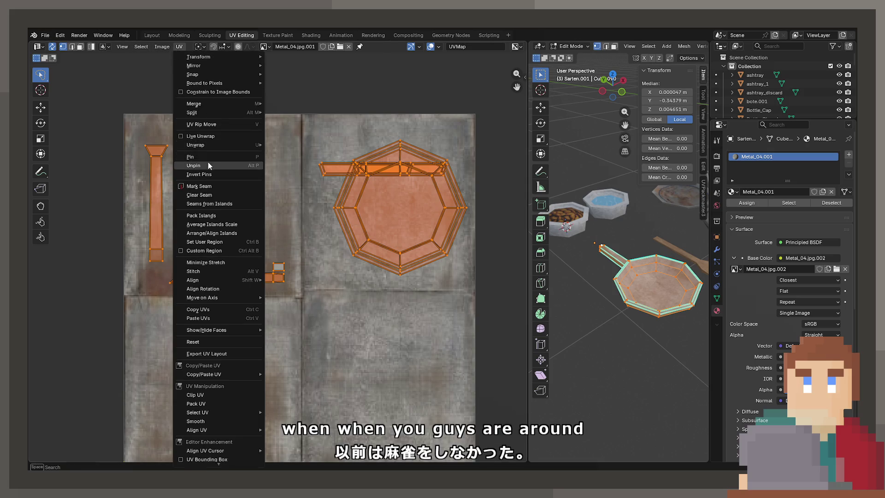
mouse_move(193, 66)
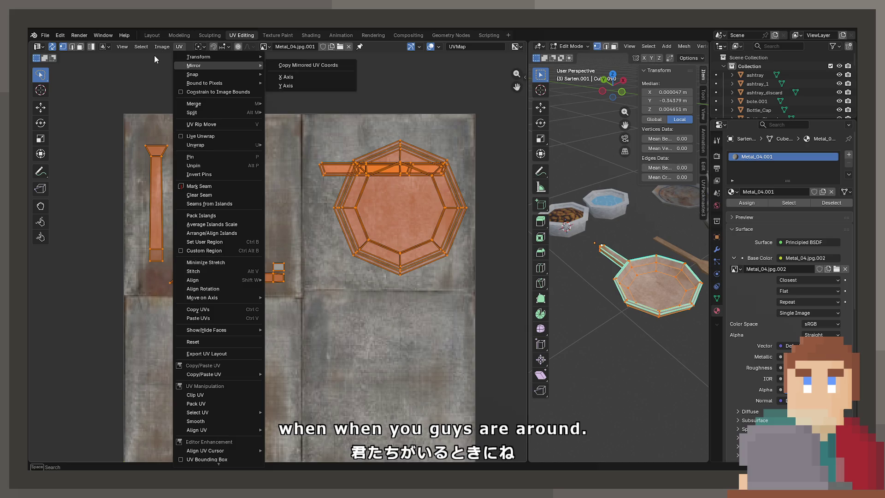
mouse_move(161, 46)
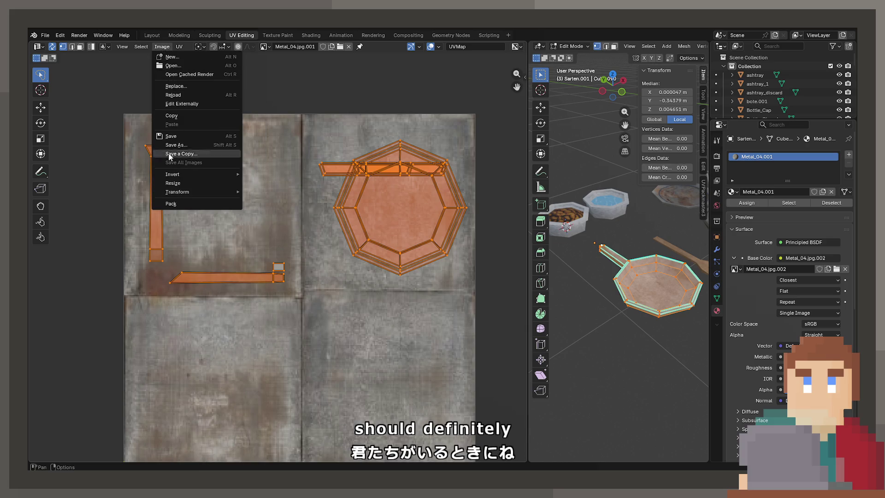
key("Escape")
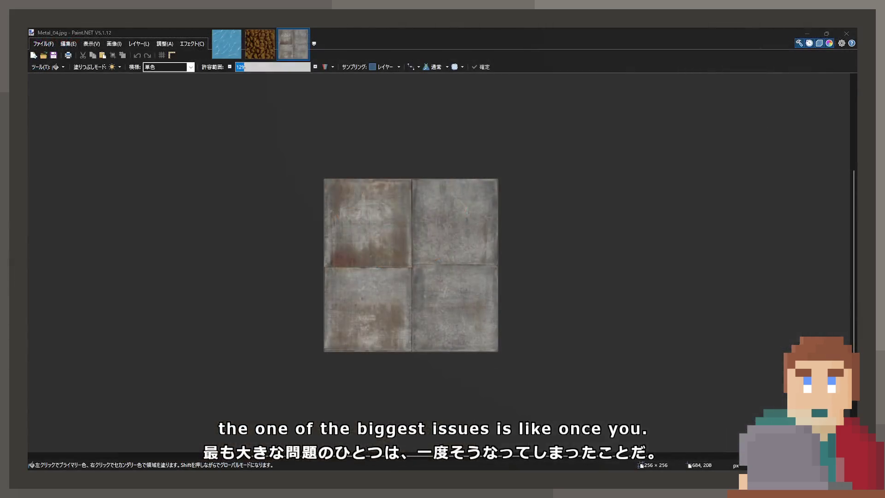
Darken Metal_04.jpg over several successive adjustment passes and save the file
scroll(446, 132, "up", 1)
scroll(409, 205, "up", 3)
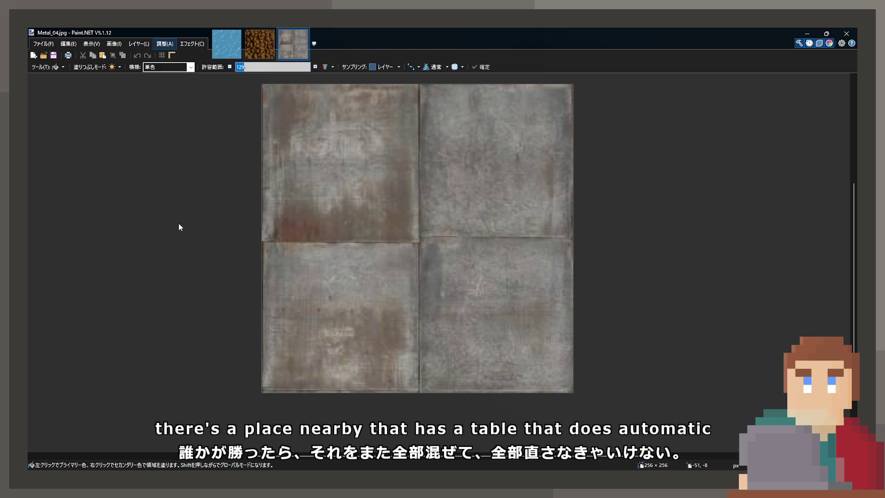
left_click(373, 250)
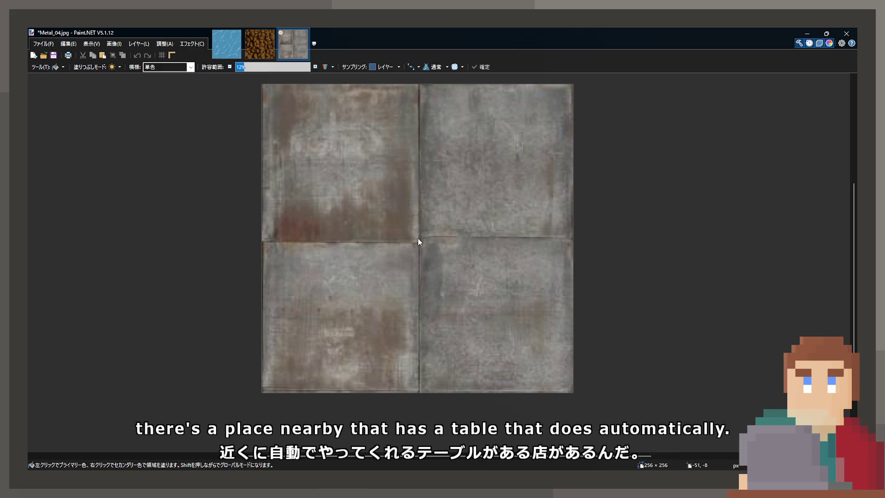
left_click(418, 239)
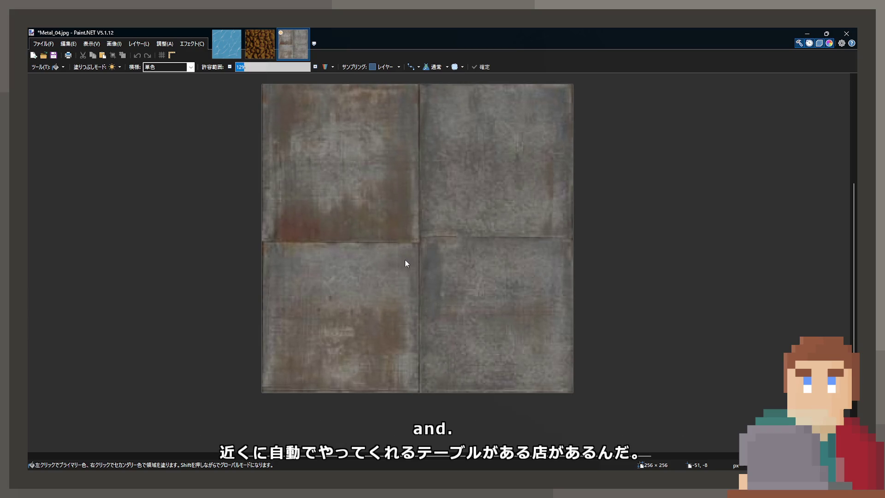
left_click(410, 242)
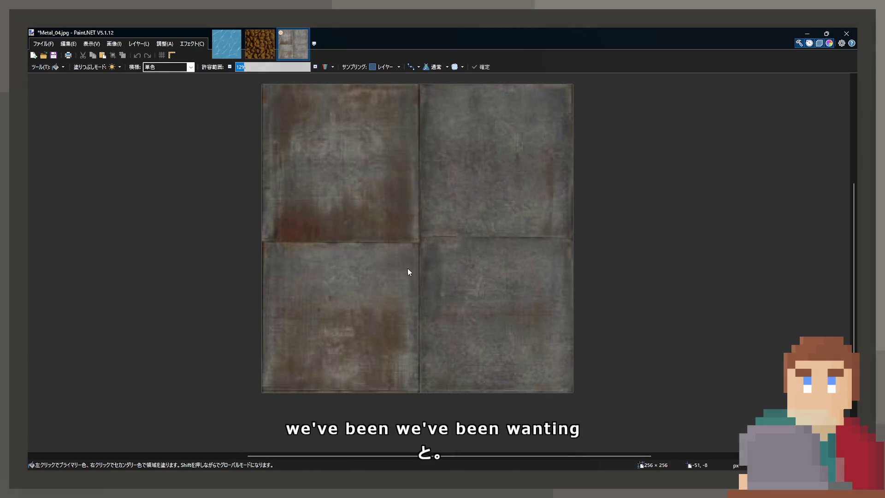
left_click(442, 276)
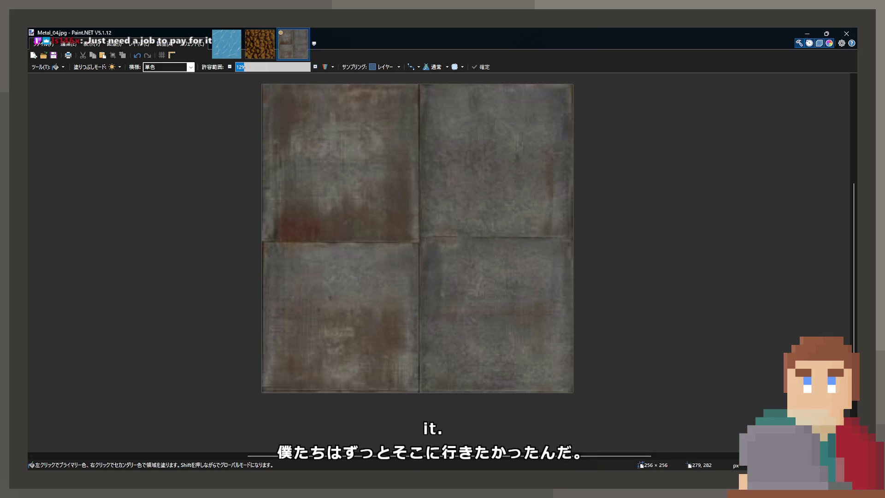
key("ctrl+s")
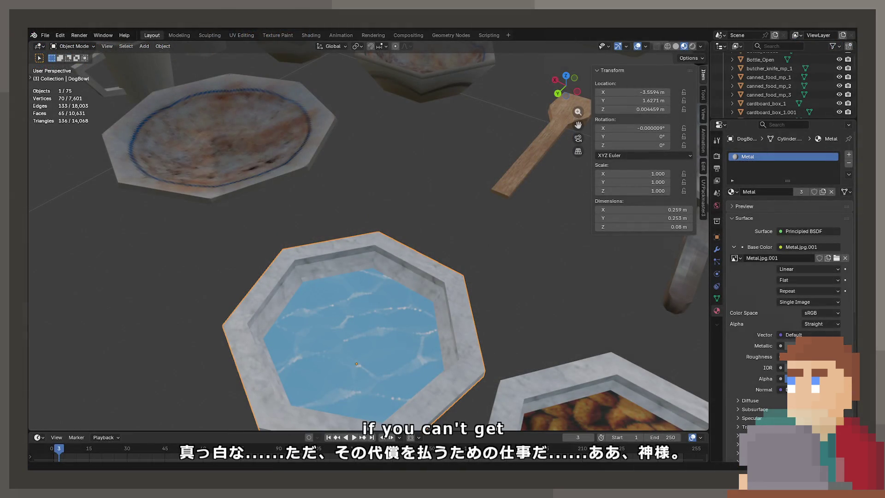
Orbit over the props, selecting the plate and frying pan before settling on the water bowl
scroll(356, 323, "down", 5)
mouse_move(378, 258)
left_mouse_down()
mouse_move(386, 237)
mouse_move(405, 237)
mouse_move(409, 211)
mouse_move(358, 161)
left_mouse_up()
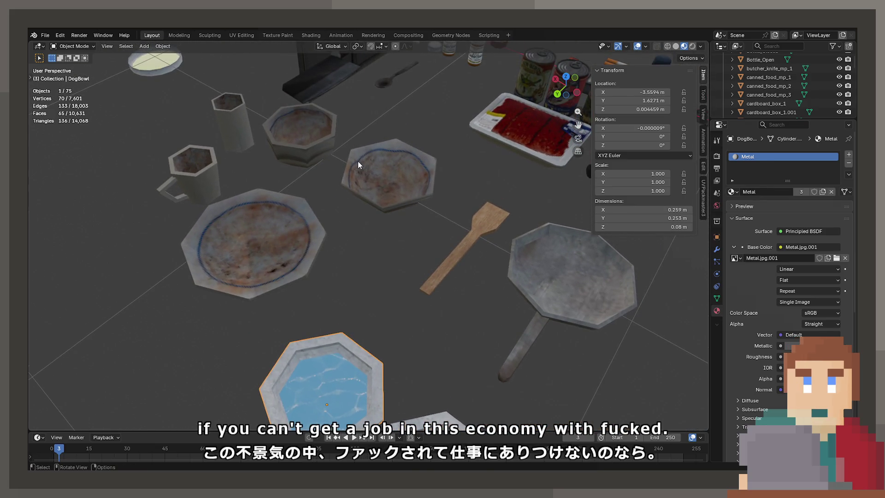
left_click(358, 162)
left_click_drag(352, 297, 394, 212)
scroll(369, 210, "up", 3)
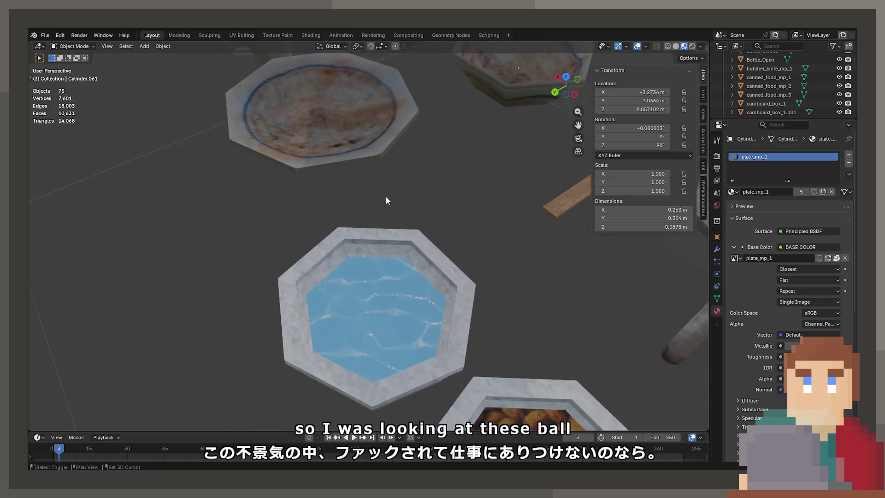
scroll(395, 187, "down", 3)
left_click(475, 112)
scroll(430, 223, "down", 2)
left_click(567, 284)
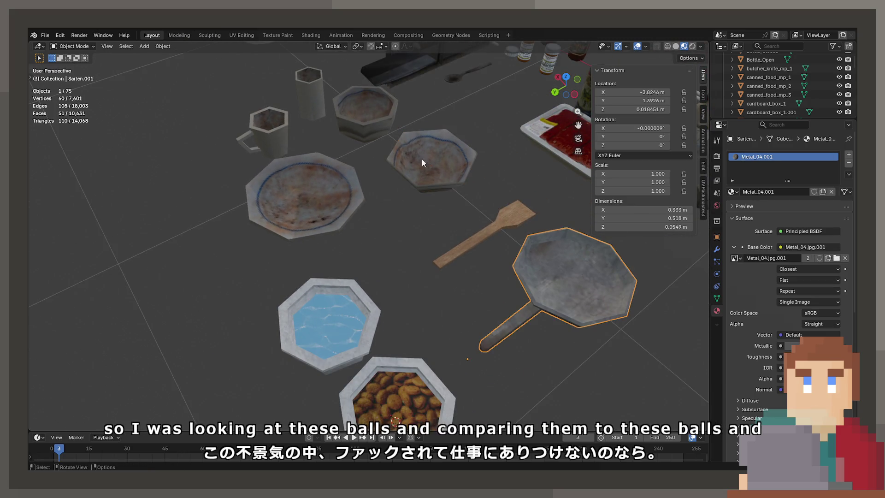
left_click(359, 300)
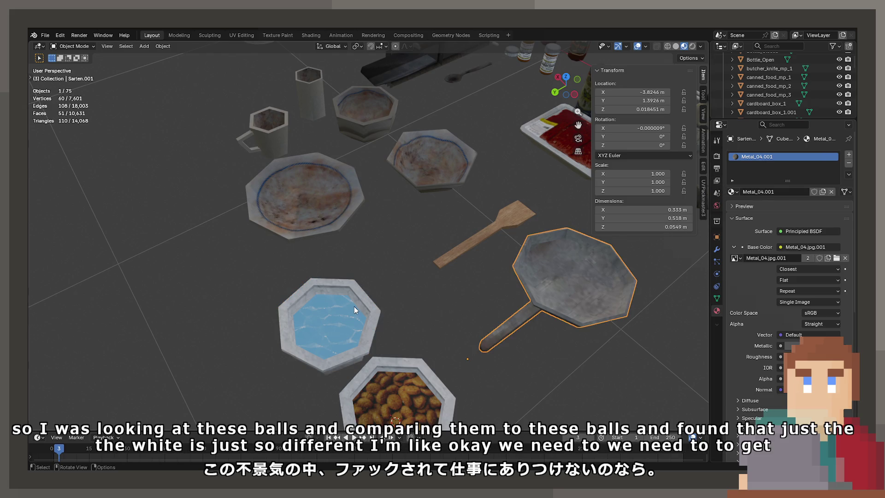
Give the bowl the Metal material, compare it with the frying pan, then enter UV Editing
left_click(732, 191)
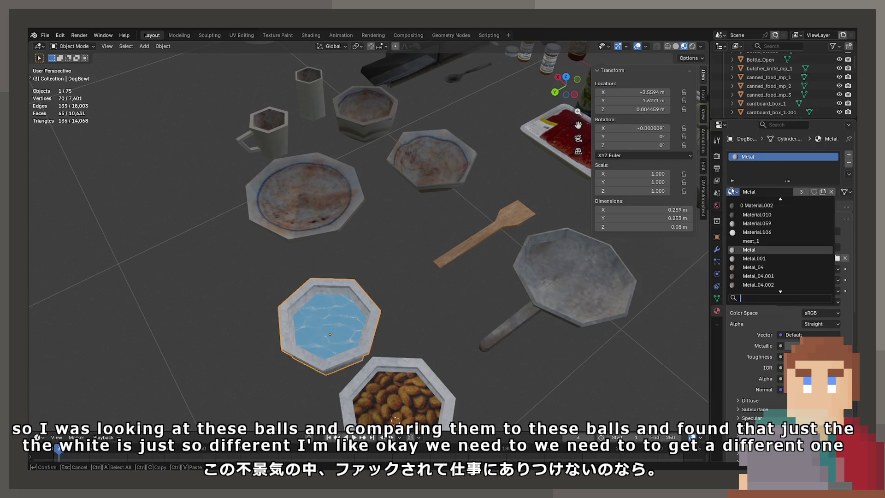
left_click(774, 276)
left_click(601, 283)
left_click(401, 286)
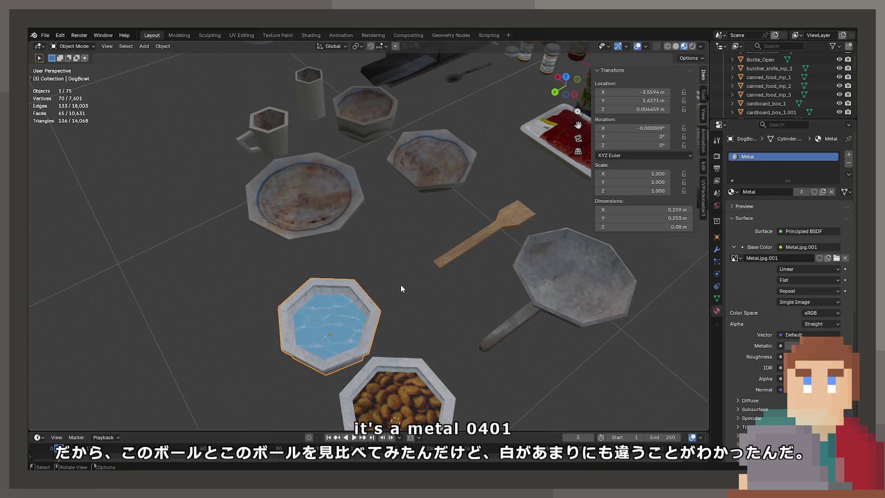
left_click(794, 260)
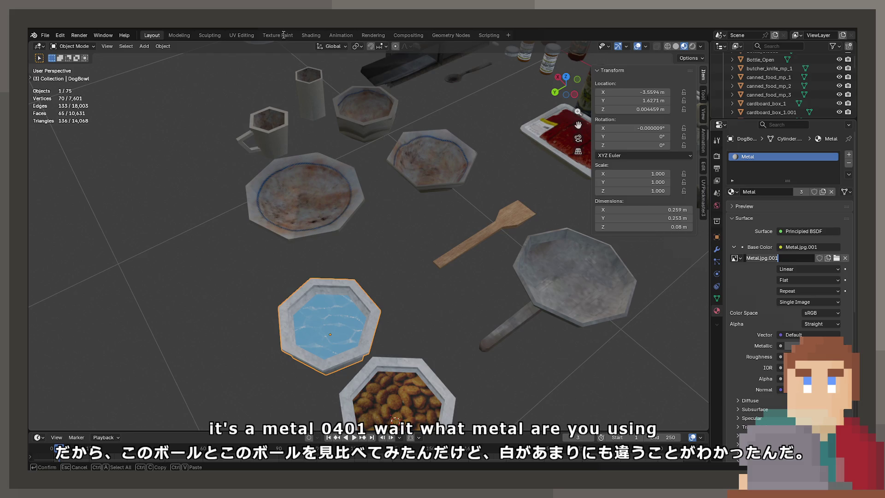
key("Escape")
left_click(241, 35)
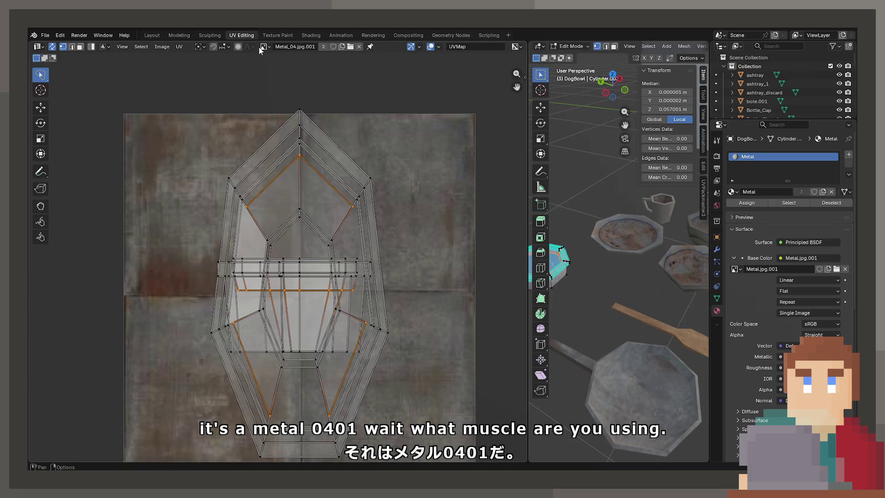
Show Metal.jpg.001 behind the bowl's UV layout, then glance through the Image menu without choosing anything
left_click(262, 47)
left_click(305, 78)
scroll(300, 185, "down", 3)
scroll(298, 187, "up", 4)
scroll(277, 164, "down", 1)
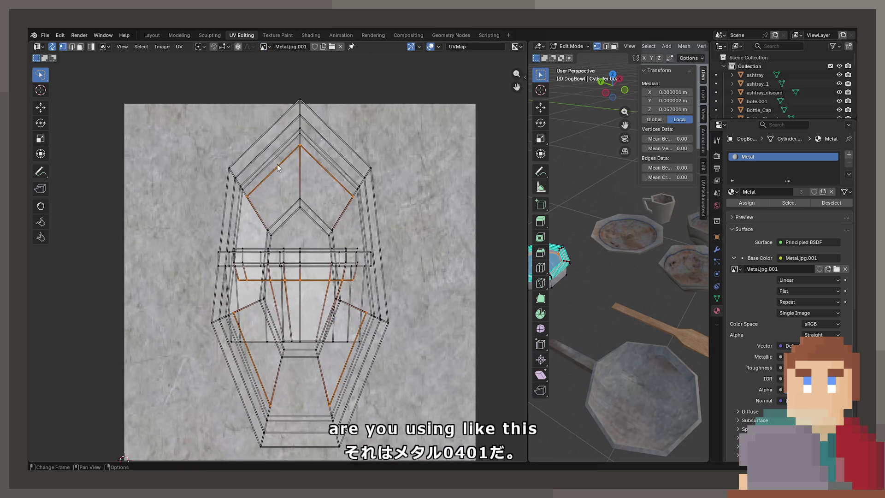
left_click(158, 47)
left_click(197, 140)
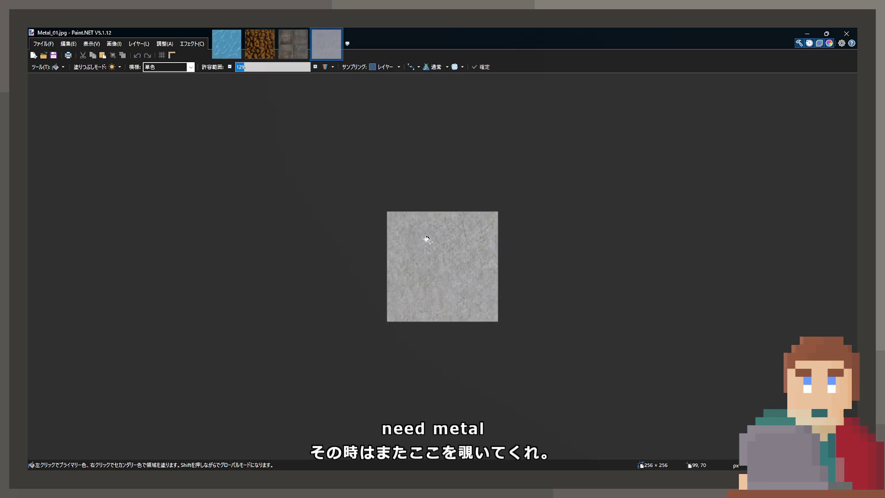
Darken Metal_01.jpg from pale to mid grey, save it, and minimize Paint.NET
scroll(389, 255, "up", 2)
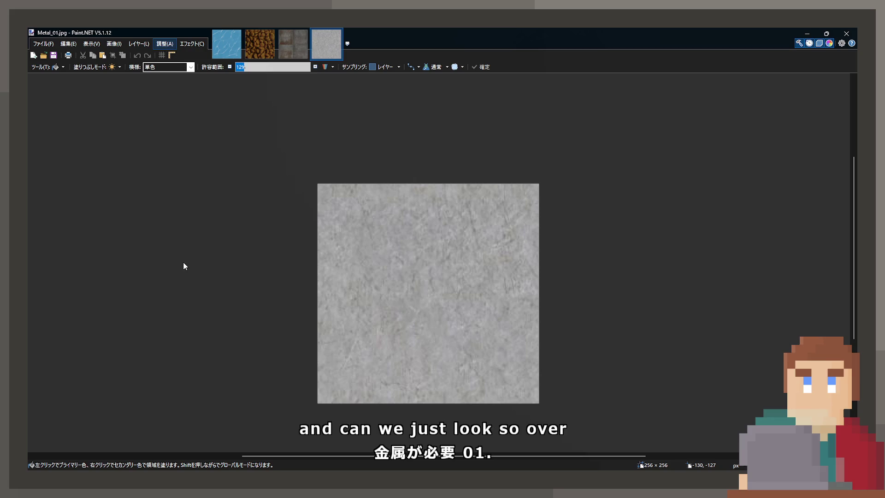
left_click(401, 284)
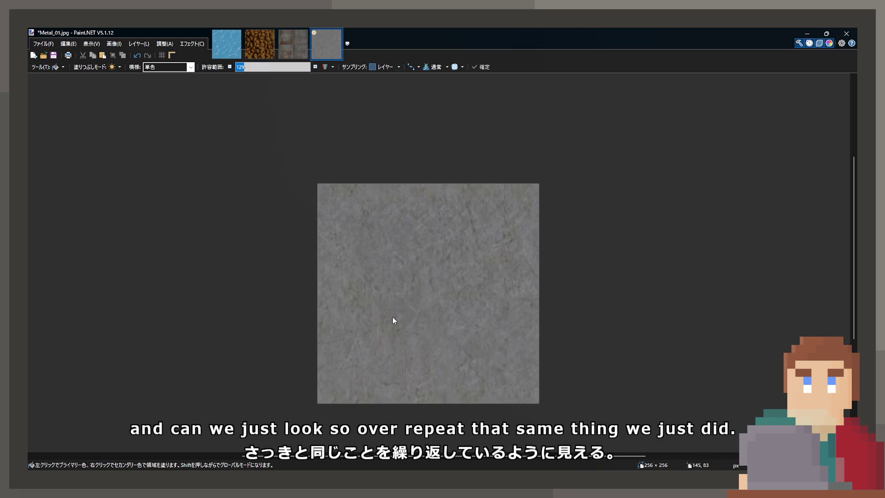
key("ctrl+s")
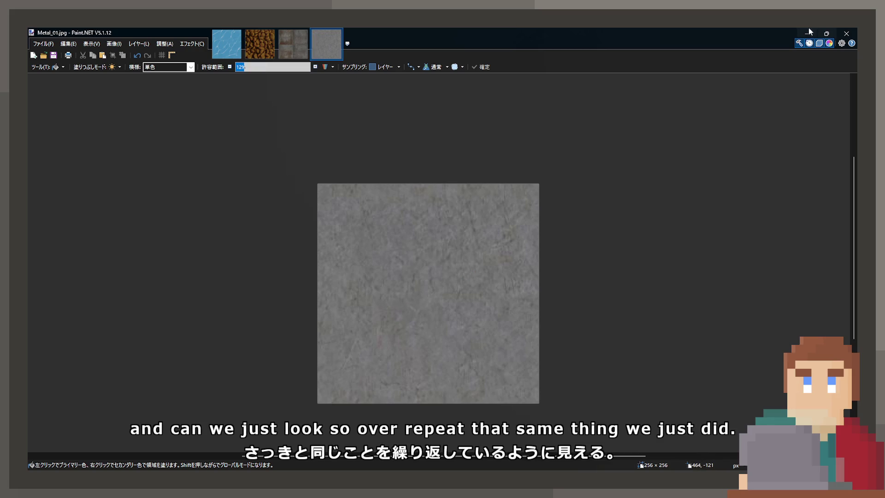
left_click(808, 32)
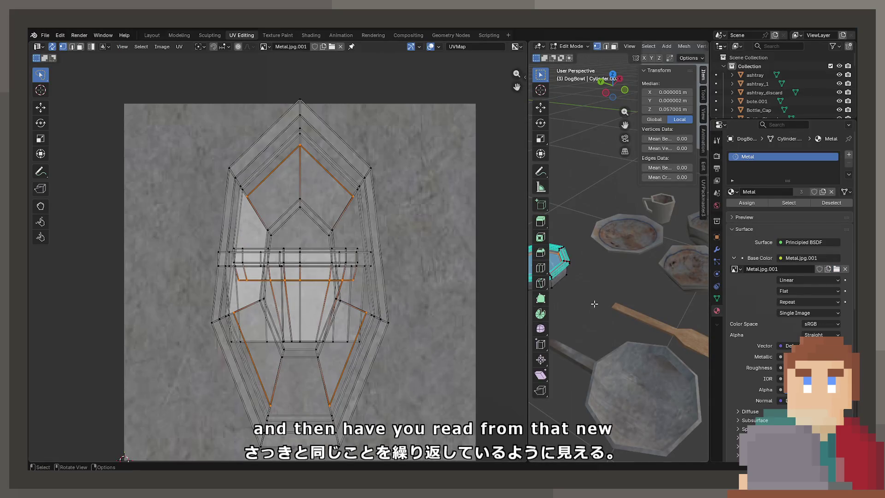
Leave Edit Mode, frame the dog bowl, and return to the Layout workspace
key("Tab")
key("KP_Decimal")
scroll(589, 300, "up", 2)
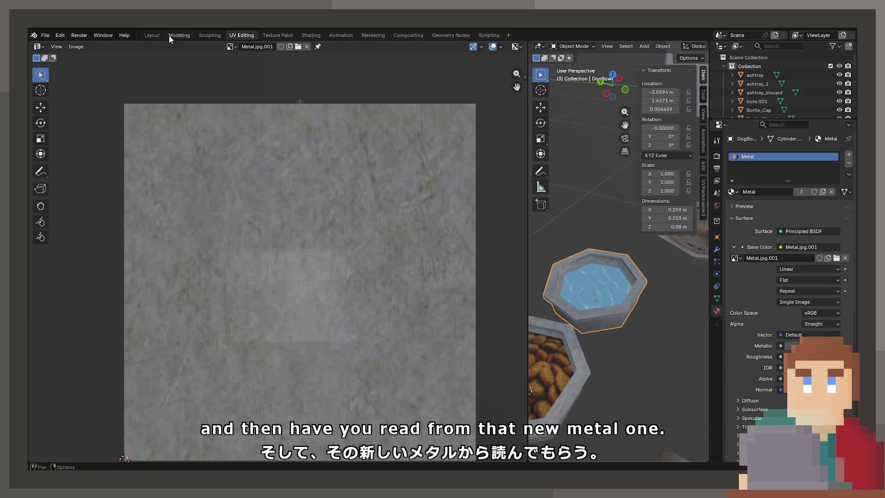
left_click(156, 35)
Select the food bowl and then the water bowl to check their darker metal
scroll(361, 233, "up", 3)
left_click(381, 295)
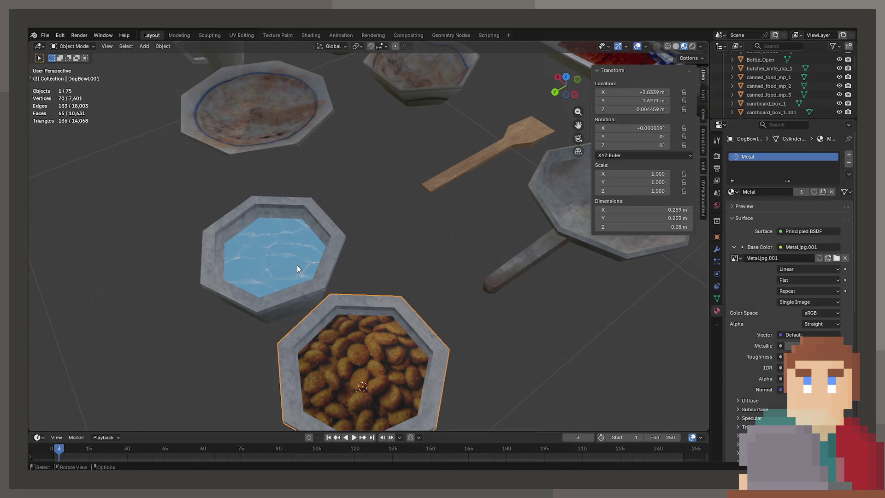
scroll(269, 253, "down", 3)
scroll(418, 210, "down", 2)
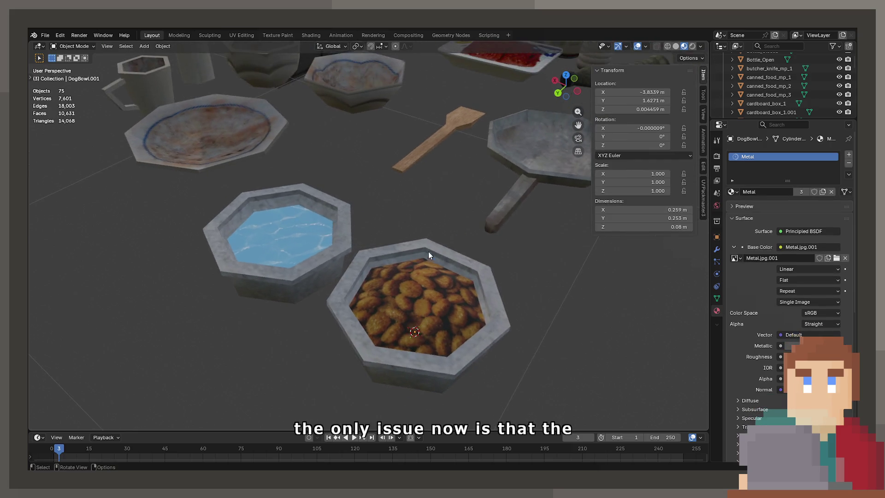
scroll(429, 250, "up", 4)
left_click(331, 230)
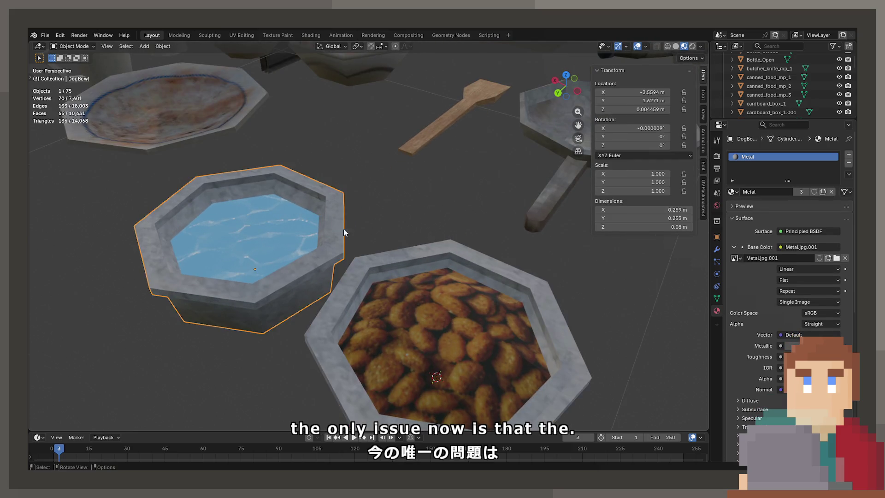
Select the water surface inside the bowl and bring up the DogWater.png image
scroll(338, 223, "left", 3)
scroll(335, 260, "up", 2)
scroll(335, 259, "down", 5)
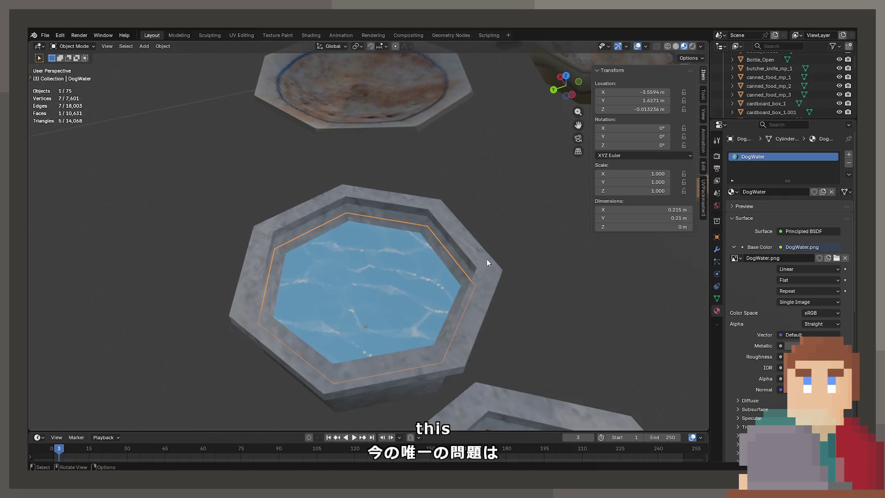
scroll(486, 258, "left", 3)
scroll(369, 286, "up", 3)
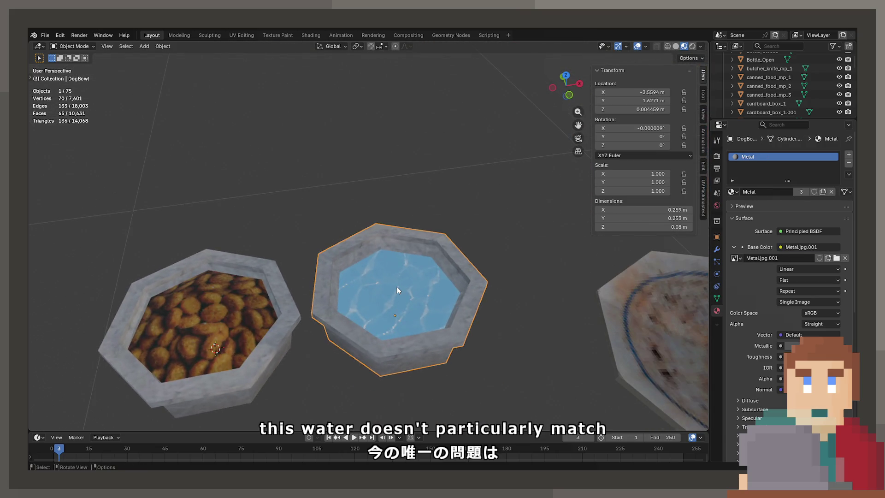
left_click(313, 241)
scroll(325, 270, "up", 3)
scroll(325, 270, "down", 2)
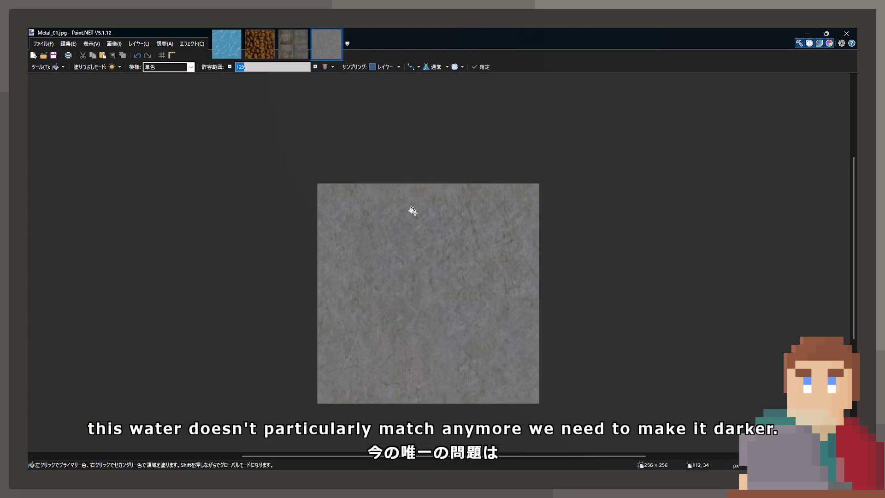
left_click(227, 41)
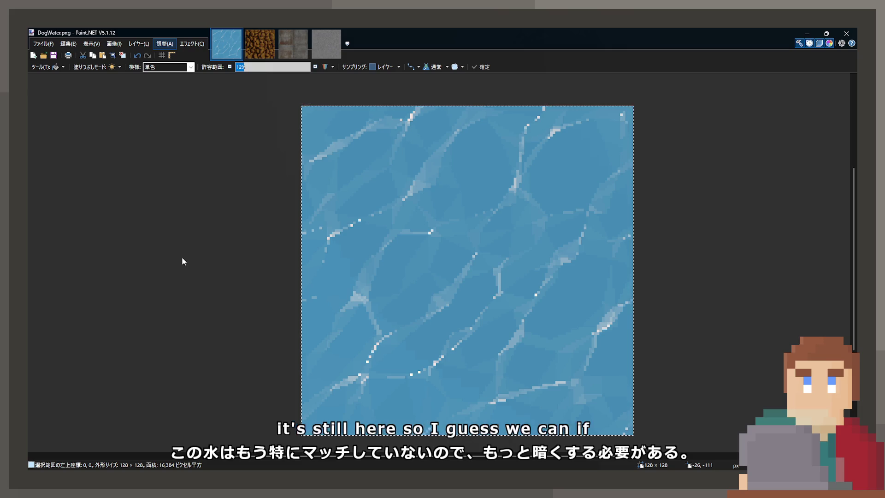
Repeat the darkening on DogWater.png for deeper blue water, then deselect the water surface
key("ctrl+f")
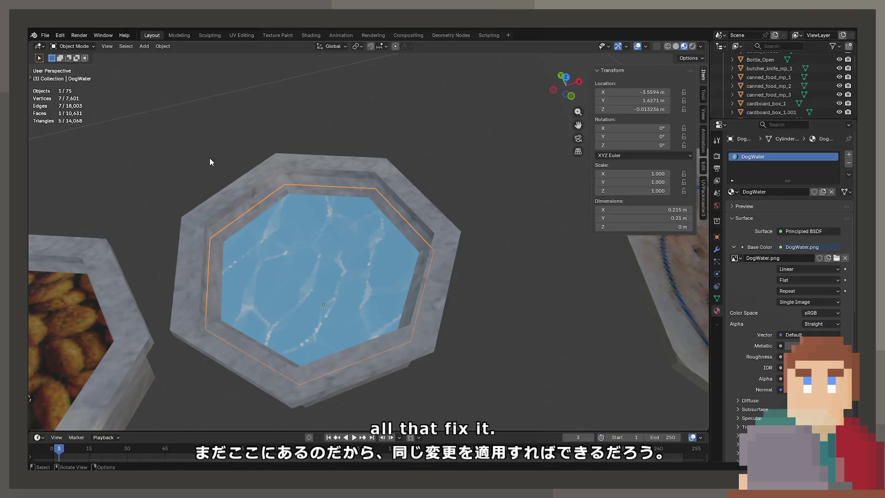
left_click(201, 115)
Orbit around the bowls, selecting the dog food and food bowl to inspect the darker textures
mouse_move(494, 283)
left_mouse_down()
mouse_move(437, 272)
mouse_move(416, 255)
mouse_move(385, 300)
left_mouse_up()
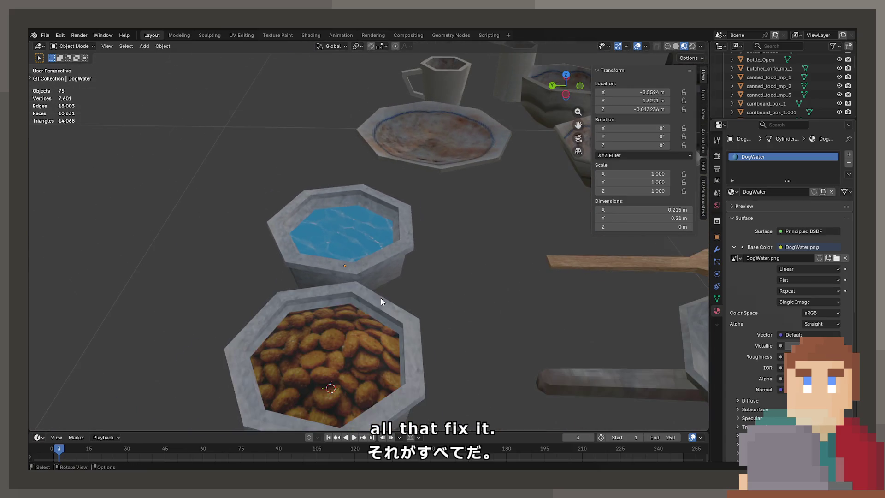
left_click(330, 360)
left_click_drag(330, 360, 375, 231)
scroll(374, 231, "down", 5)
left_click(486, 244)
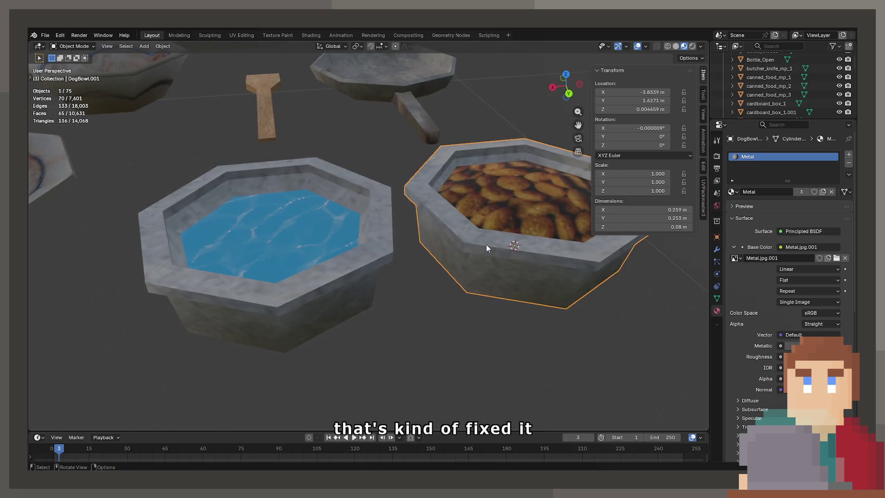
scroll(405, 305, "down", 2)
left_click(401, 295)
View the bowls from another angle, select the water bowl, and save ProjectNisekisha.blend
mouse_move(401, 295)
left_mouse_down()
mouse_move(367, 267)
mouse_move(361, 302)
mouse_move(354, 261)
mouse_move(344, 262)
mouse_move(373, 221)
mouse_move(355, 207)
mouse_move(380, 256)
mouse_move(392, 189)
left_mouse_up()
scroll(325, 248, "down", 2)
scroll(392, 189, "up", 4)
left_click(331, 170)
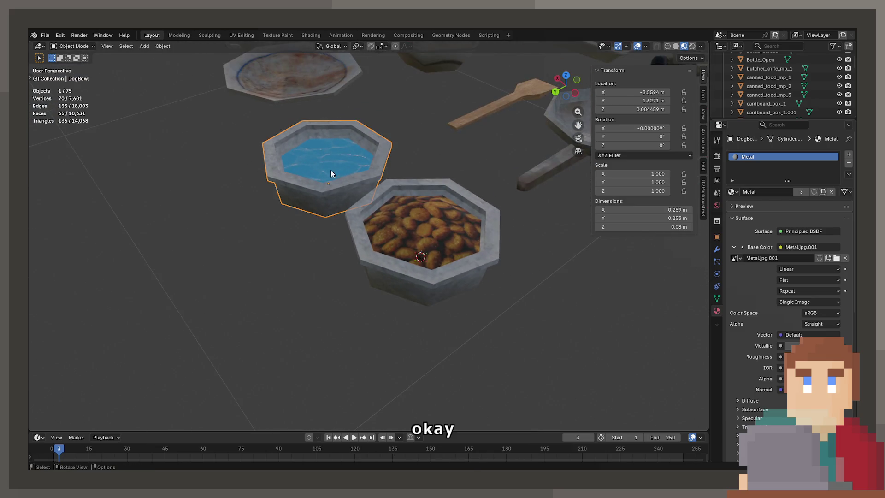
key("ctrl+s")
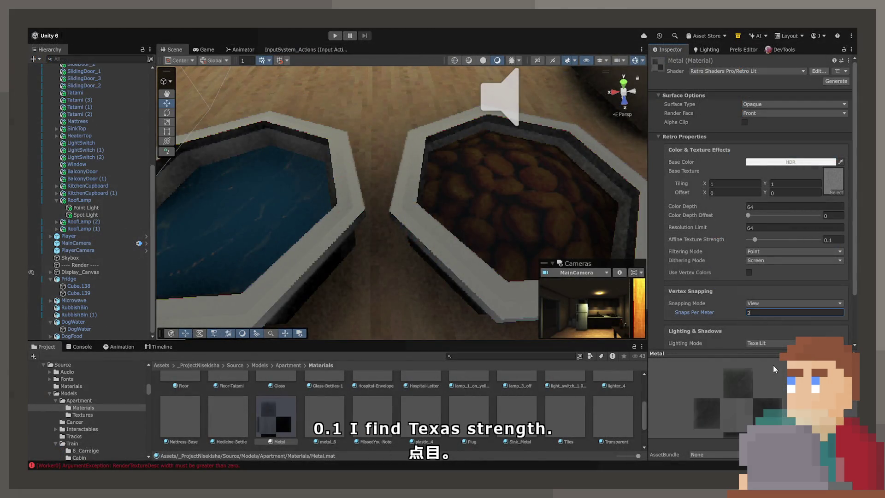
Set the Metal material's Snaps Per Meter to 256
type("56")
key("Return")
scroll(425, 208, "down", 2)
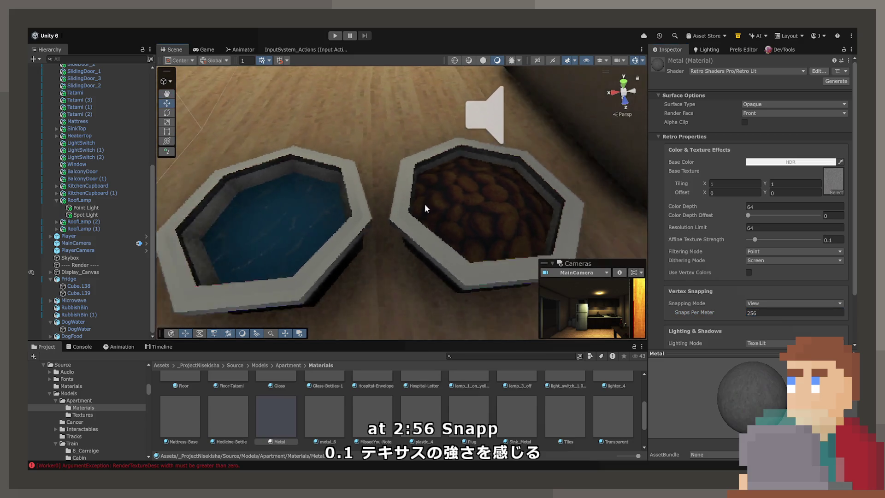
Select the dog food bowl and open its DogFood model import settings
left_click(402, 220)
left_click(750, 222)
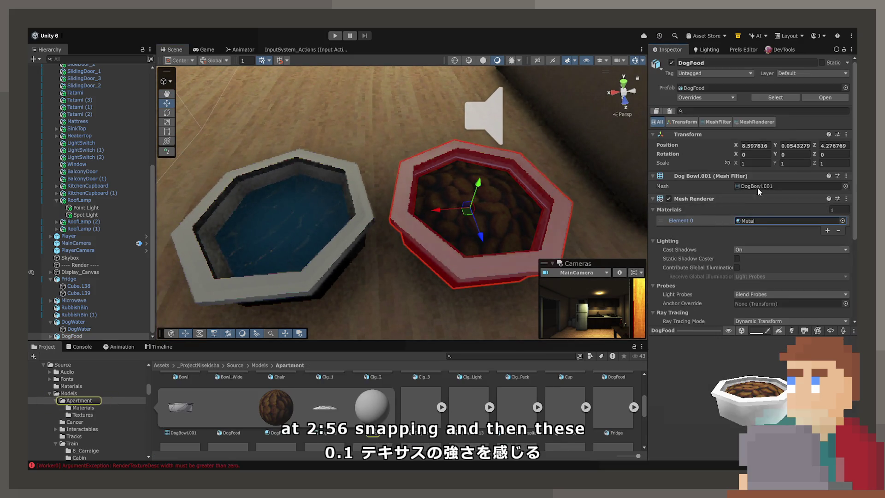
scroll(329, 401, "up", 1)
scroll(591, 394, "up", 1)
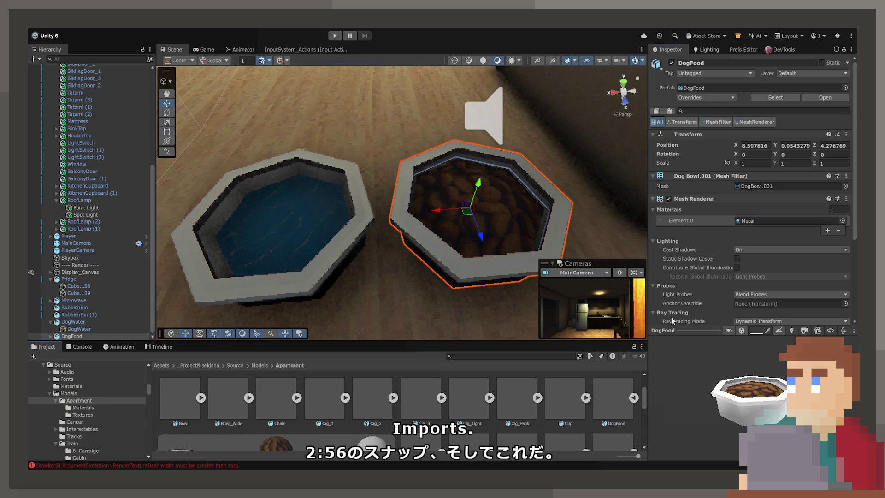
left_click(614, 397)
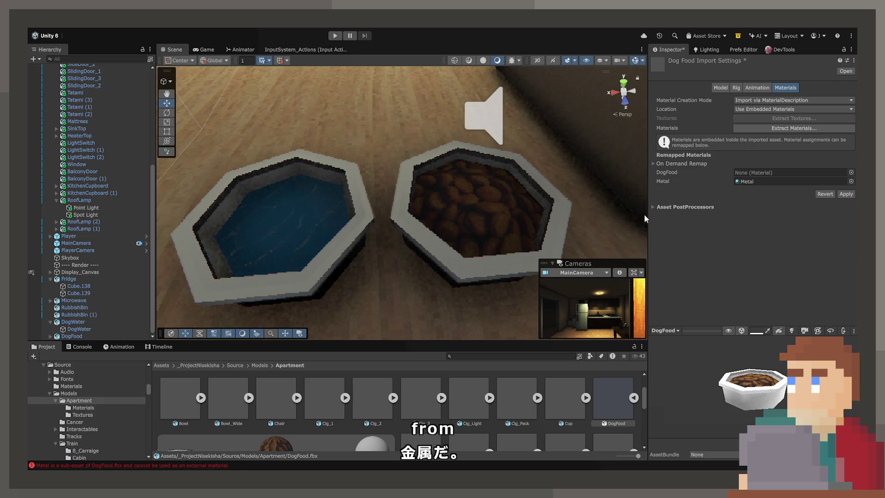
Apply the Metal material remap to the DogFood and DogWater model imports
left_click(843, 194)
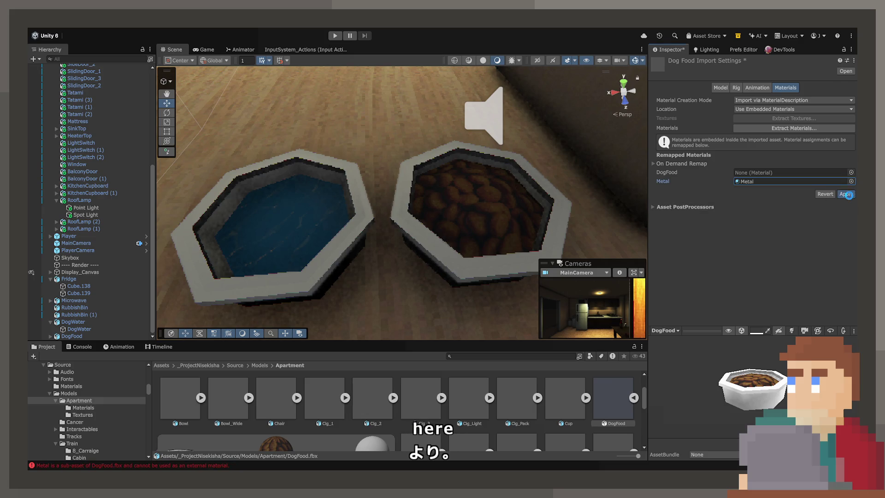
left_click(337, 232)
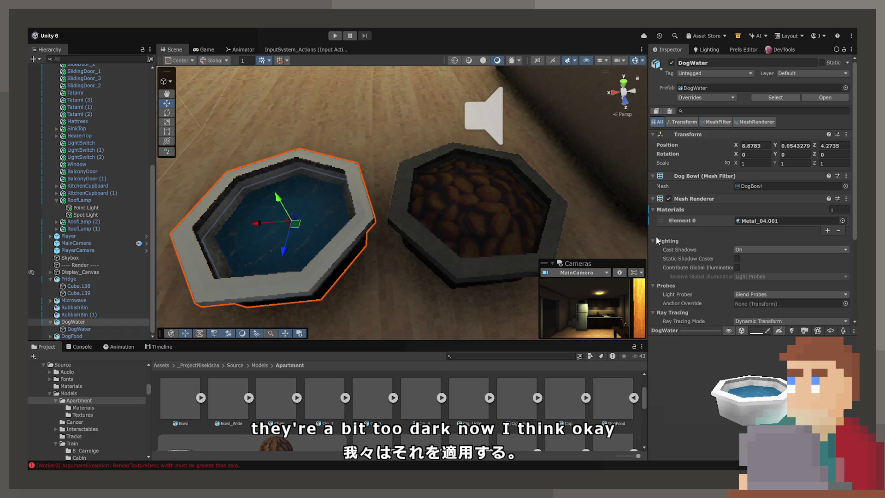
key("ctrl+z")
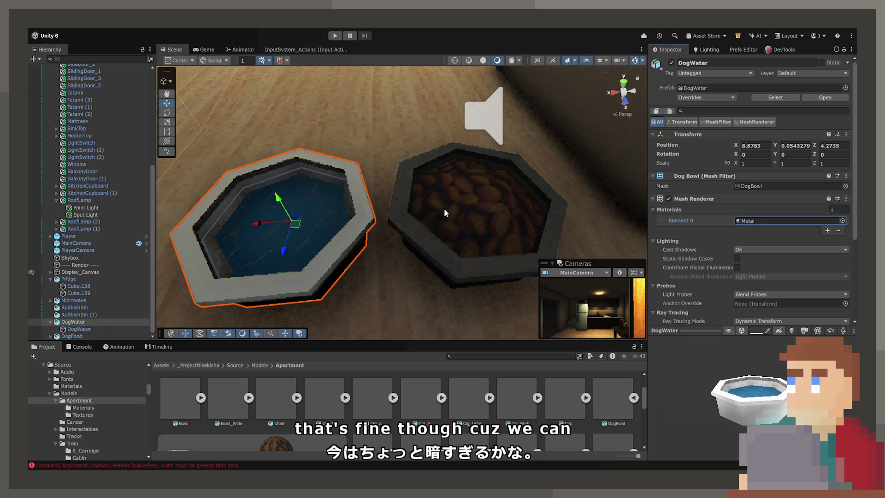
left_click(751, 187)
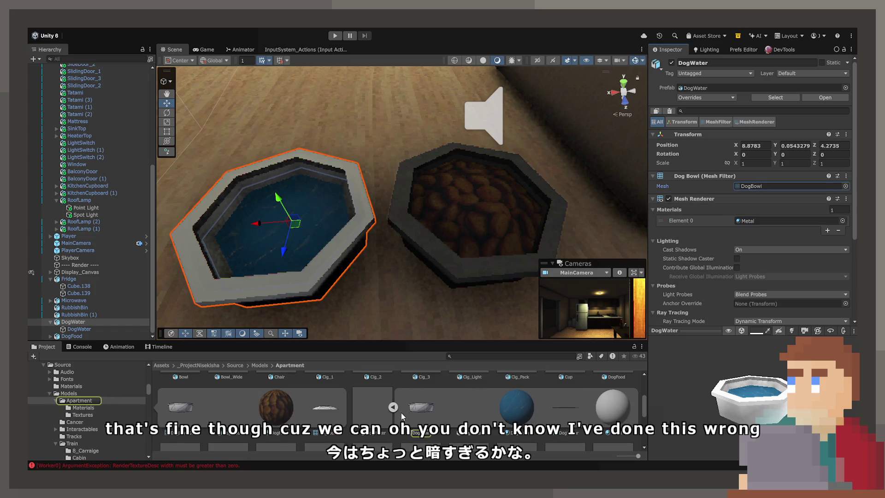
left_click(372, 414)
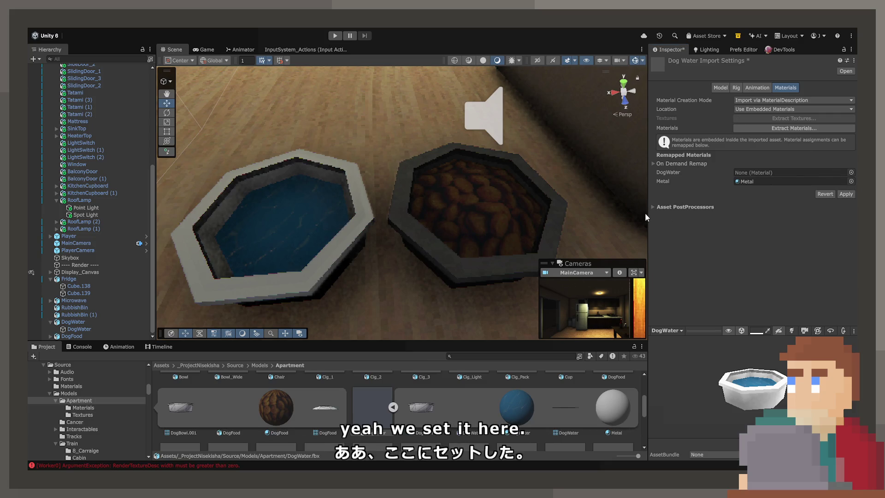
left_click(846, 194)
Open the Metal material and raise its Color Depth Offset from 0 to 1
left_click(757, 181)
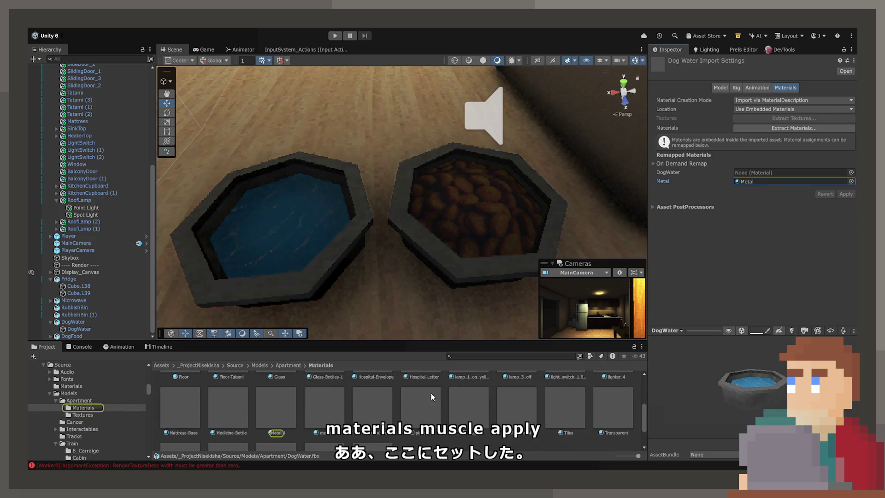
double_click(757, 181)
left_click_drag(747, 216, 823, 216)
mouse_move(578, 214)
left_mouse_down()
mouse_move(468, 203)
mouse_move(167, 79)
mouse_move(168, 121)
mouse_move(322, 184)
mouse_move(461, 198)
mouse_move(835, 177)
mouse_move(846, 199)
left_mouse_up()
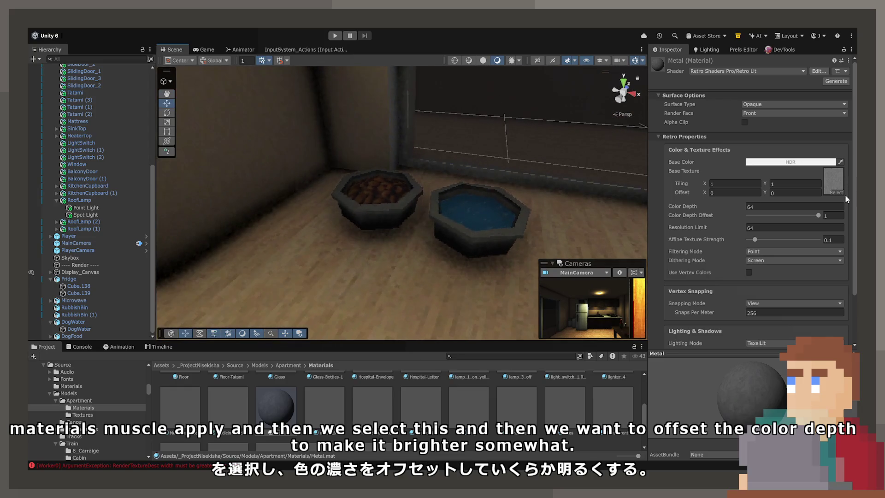
Select both dog bowls and move them down onto the floor
scroll(317, 190, "up", 6)
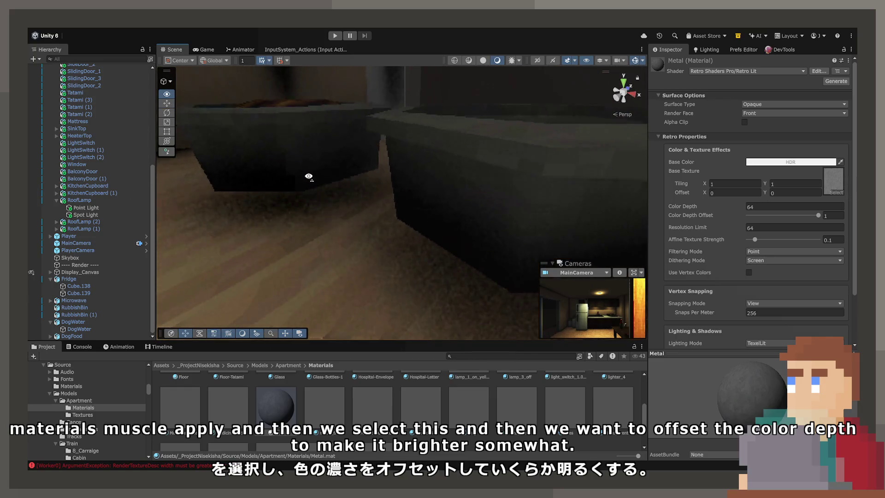
left_click(314, 179)
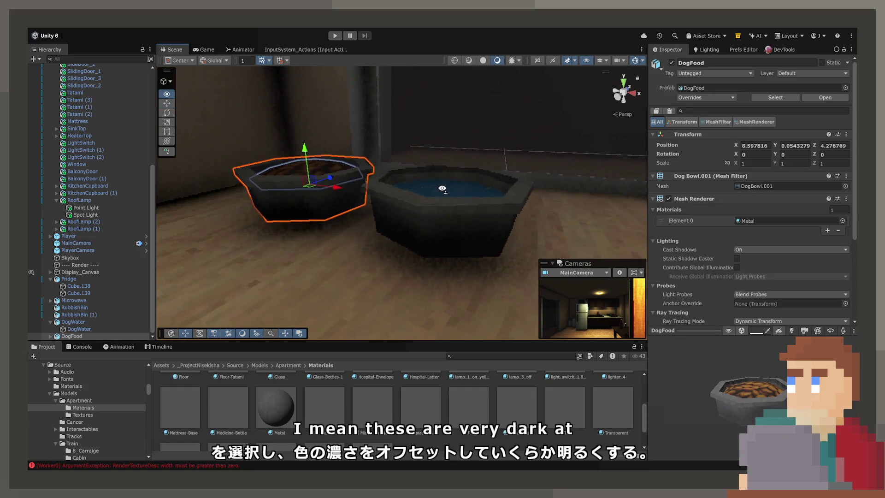
left_click(434, 205)
left_click_drag(434, 205, 372, 202)
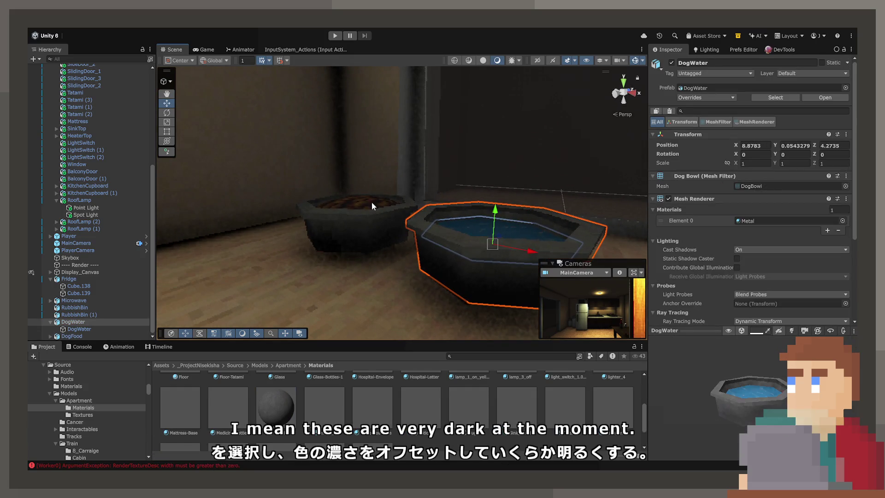
left_click(344, 230)
left_click(437, 270, "shift")
left_click_drag(437, 269, 453, 225)
left_click_drag(383, 152, 457, 307)
scroll(457, 307, "up", 3)
scroll(456, 300, "down", 5)
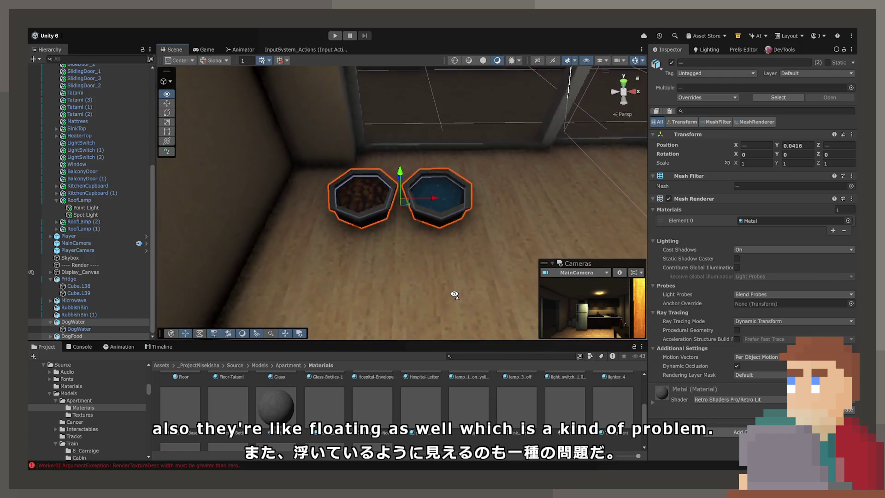
Set Metal's Snaps Per Meter to 128 and duplicate it as Metal 1
left_click(294, 418)
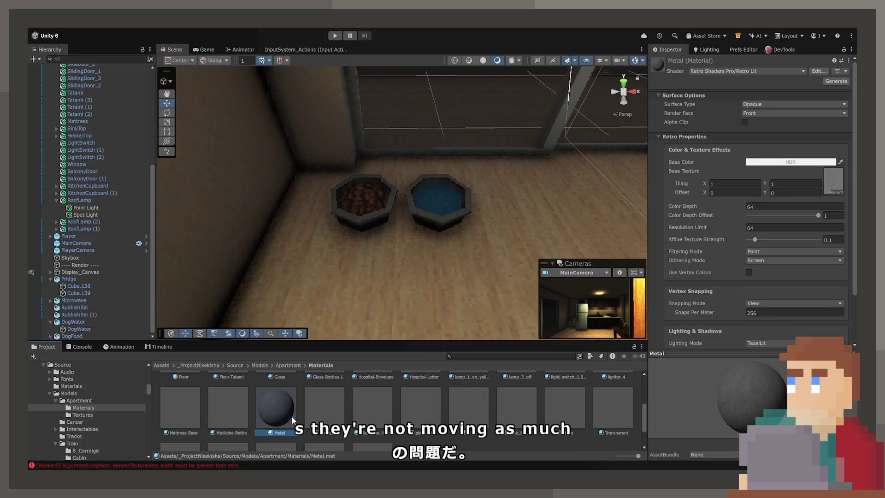
left_click(784, 313)
type("128")
mouse_move(461, 193)
left_mouse_down()
mouse_move(476, 193)
mouse_move(420, 179)
left_mouse_up()
left_click(419, 179)
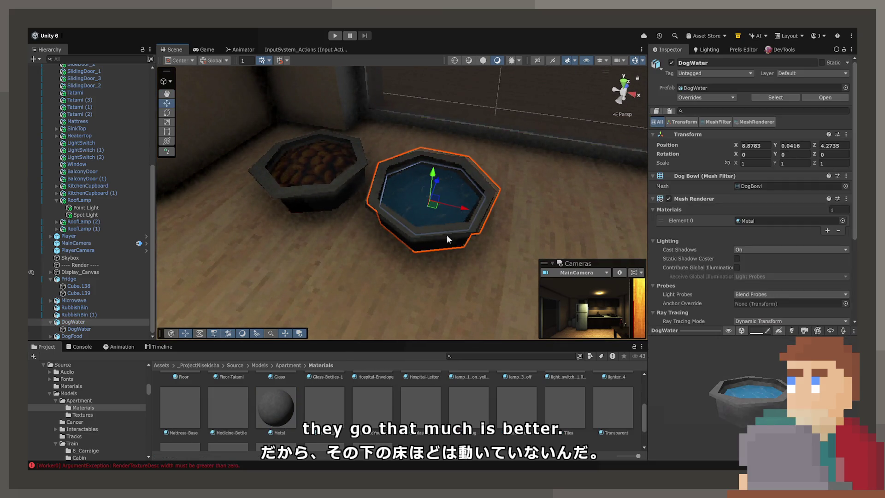
left_click(290, 410)
key("ctrl+d")
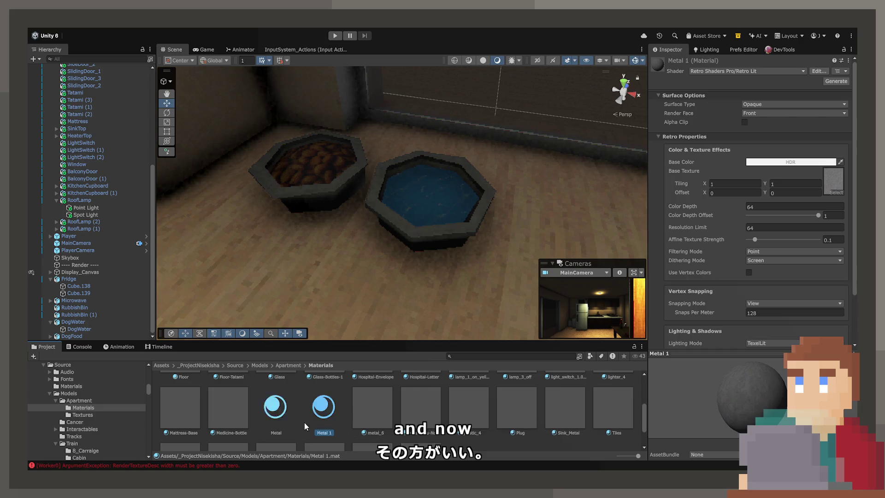
Rename the Metal copy to Food and duplicate it as a Water material
type("WFood")
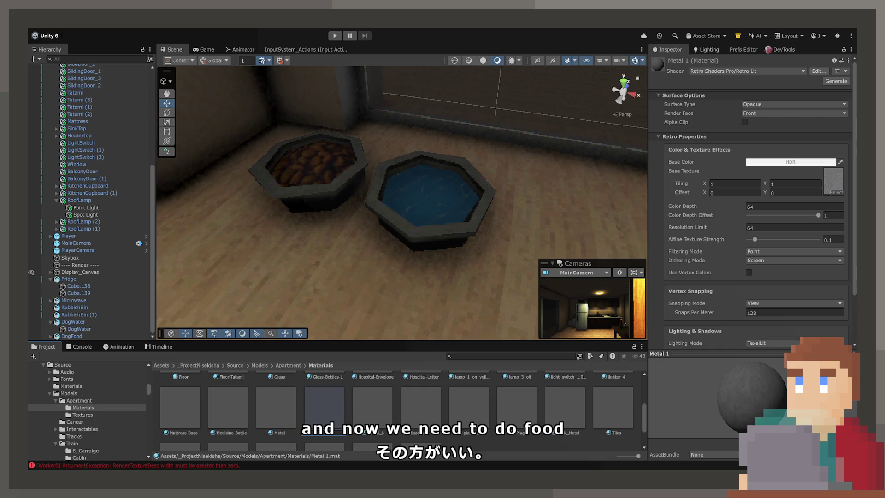
key("Return")
key("ctrl+d")
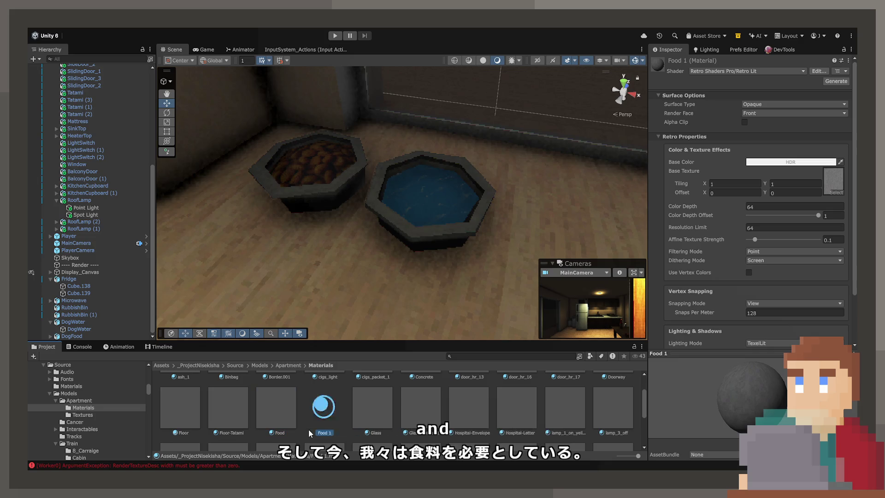
type("Water")
key("Return")
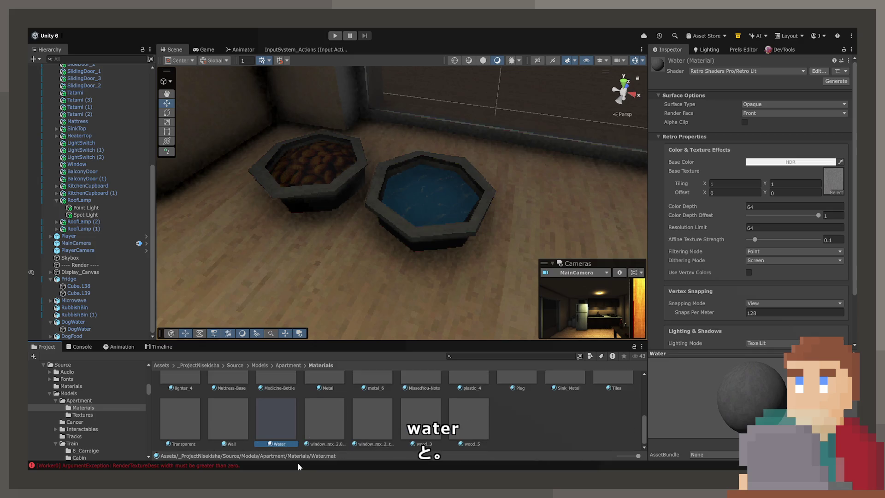
Give Water the dog water texture and Food the brown dog food texture
left_click(844, 189)
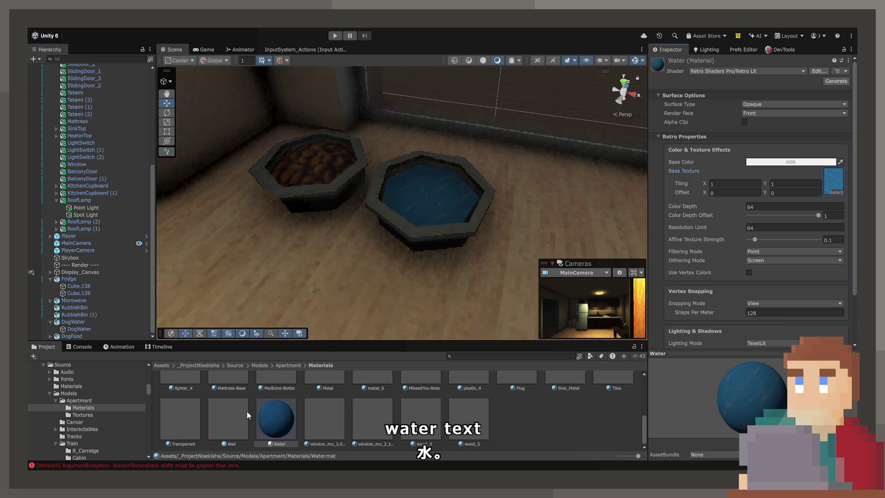
scroll(272, 420, "up", 3)
left_click(270, 401)
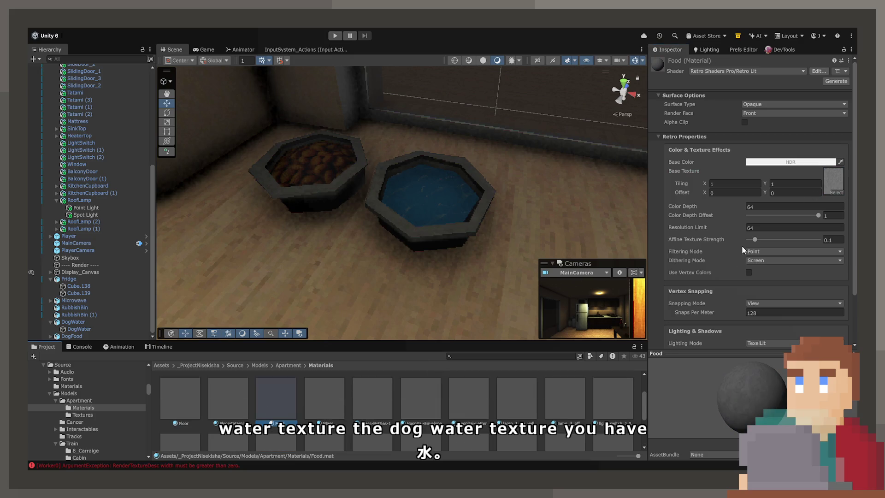
left_click(831, 194)
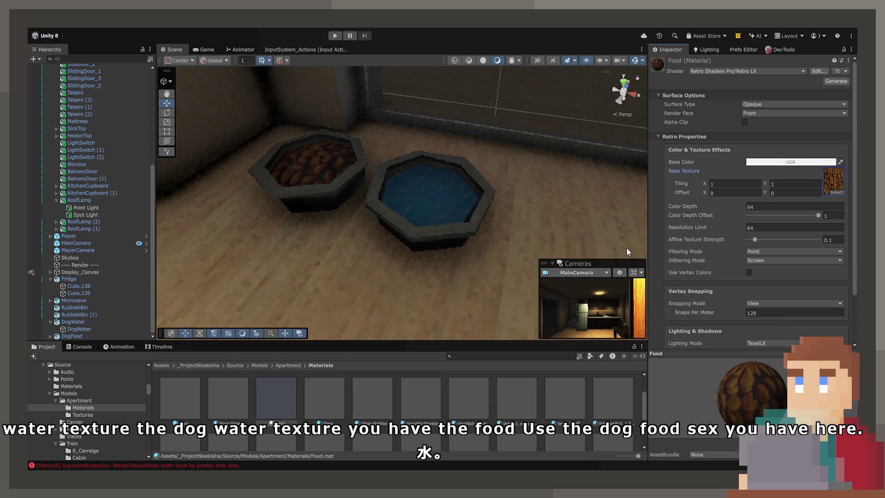
left_click(332, 198)
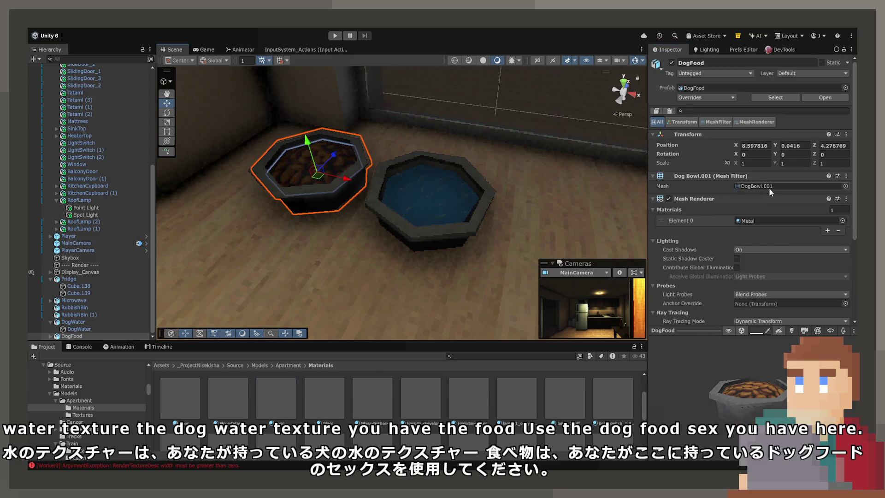
Remap the DogFood model's material to Food and apply the import
left_click(769, 186)
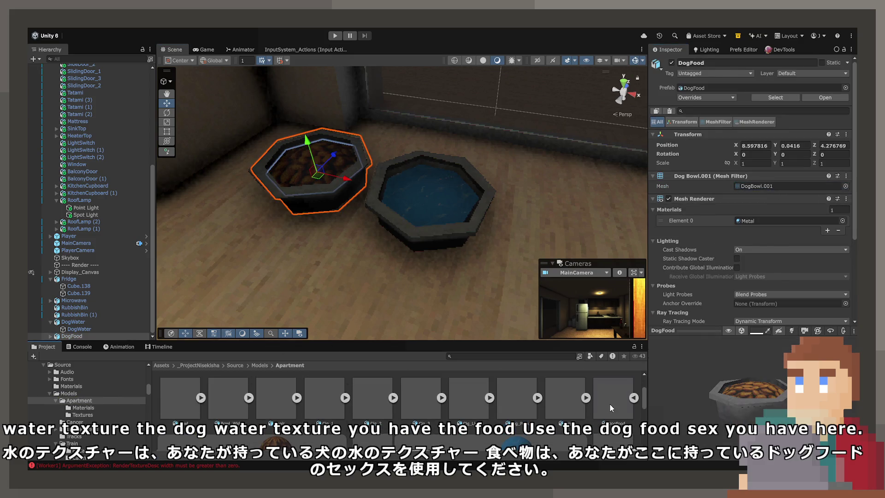
left_click(609, 403)
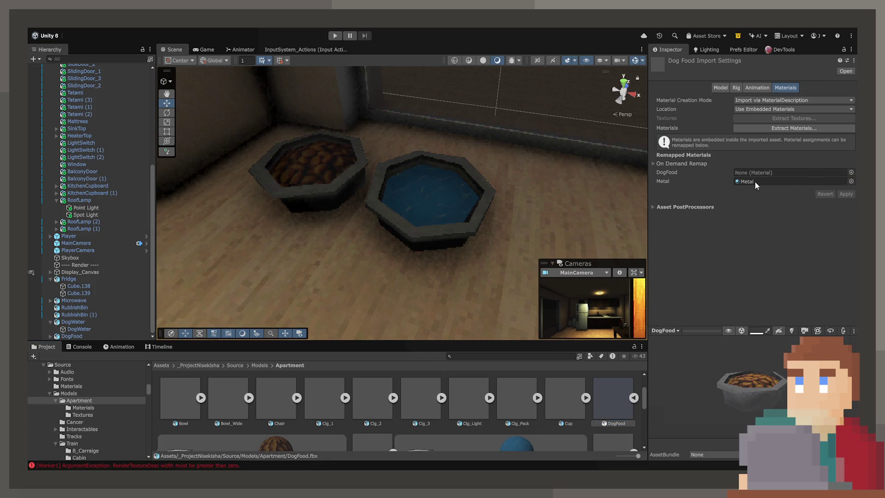
mouse_move(613, 399)
left_mouse_down()
mouse_move(601, 220)
mouse_move(784, 172)
left_mouse_up()
left_click(686, 180)
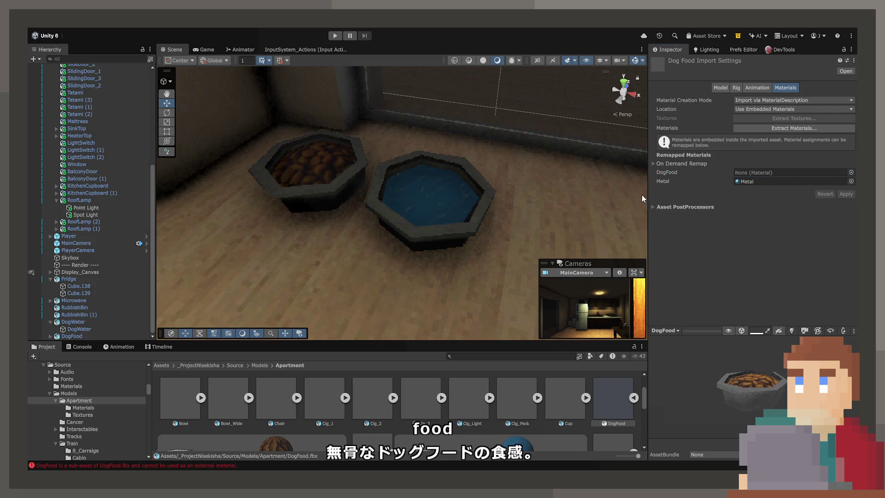
left_click(840, 194)
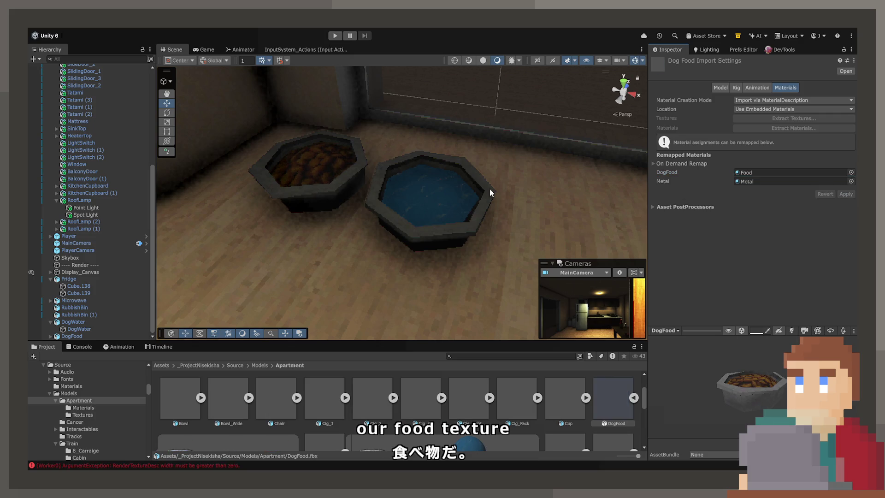
Remap the DogWater model's material to Water, apply, and check both bowls
left_click(457, 235)
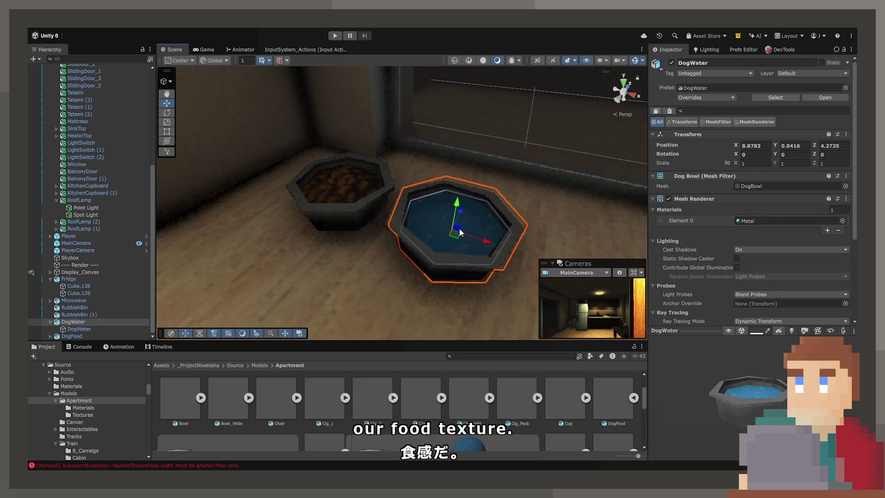
scroll(448, 415, "down", 2)
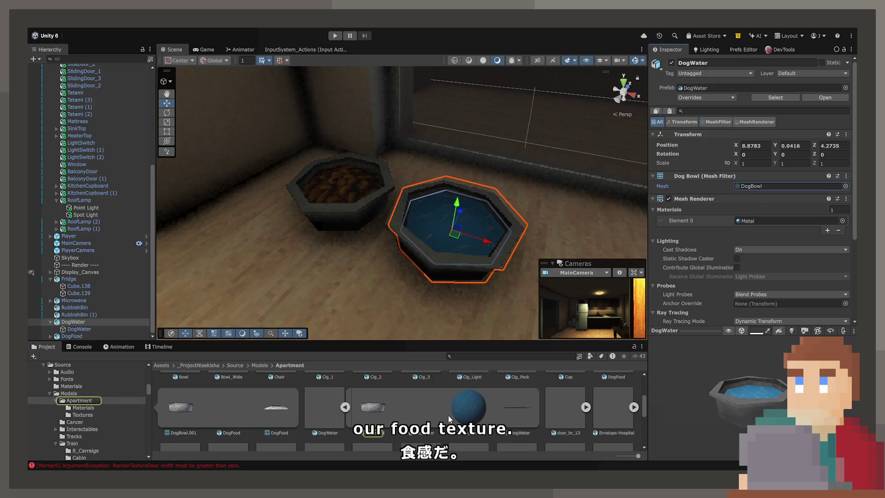
left_click(333, 411)
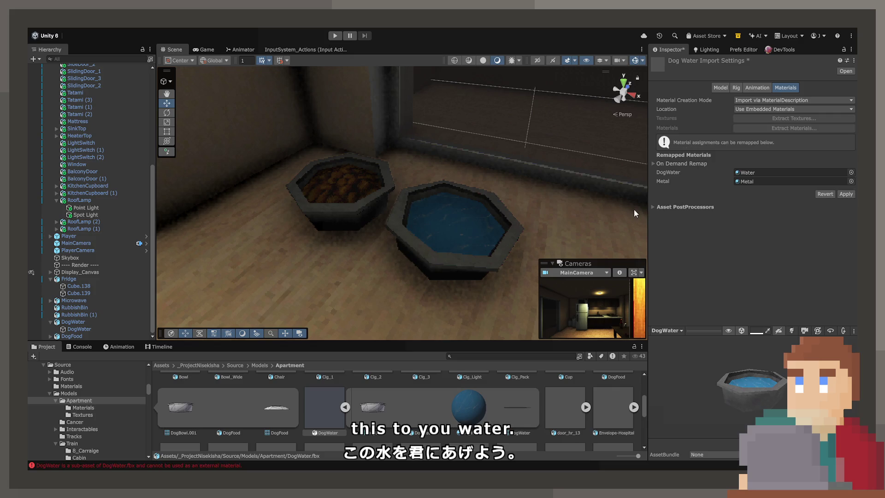
left_click(845, 193)
mouse_move(450, 228)
left_mouse_down()
mouse_move(473, 225)
mouse_move(452, 233)
left_mouse_up()
left_click(452, 233)
left_click(275, 191)
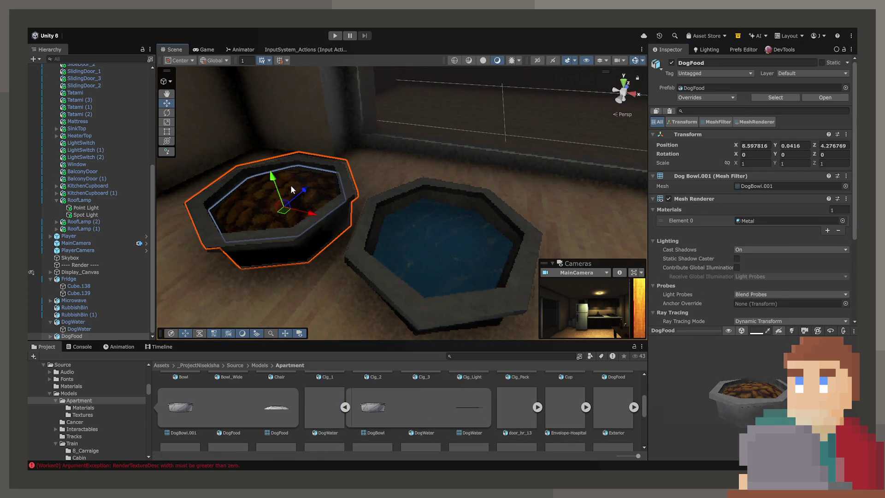
Raise the dog water bowl slightly so it sits beside the food bowl
left_click(291, 185)
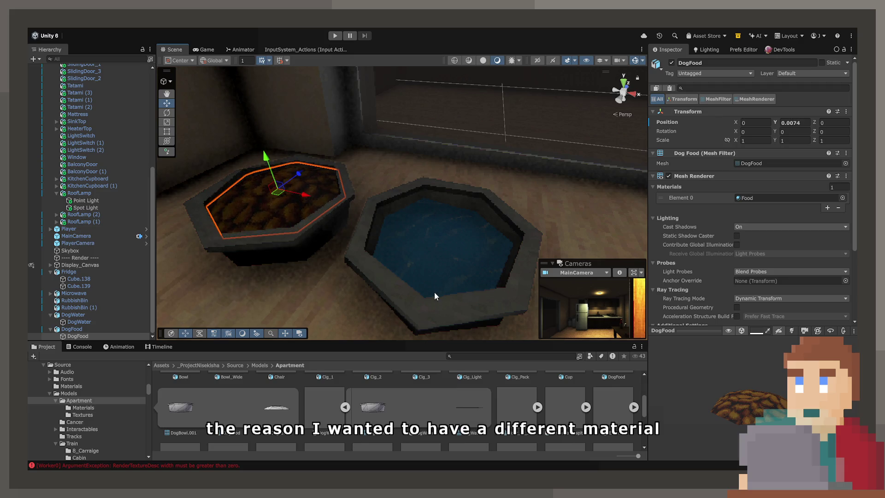
left_click(436, 243)
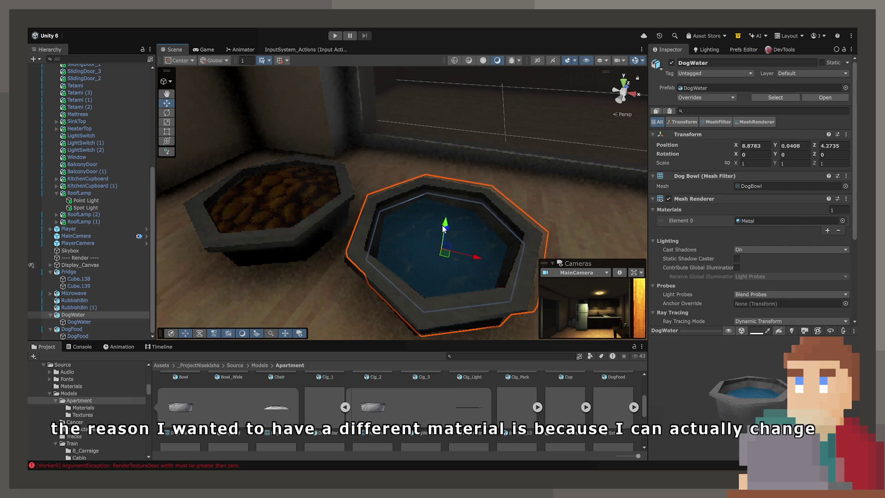
left_click(434, 231)
left_click_drag(446, 224, 449, 217)
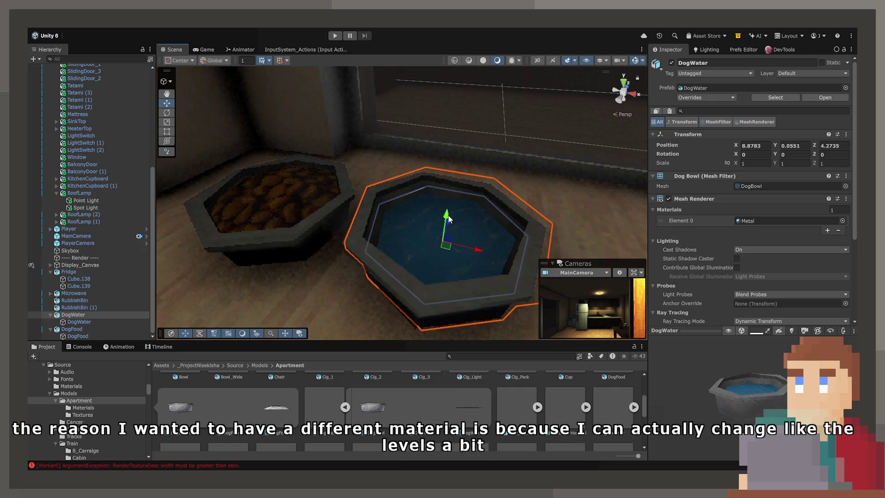
left_click(421, 239)
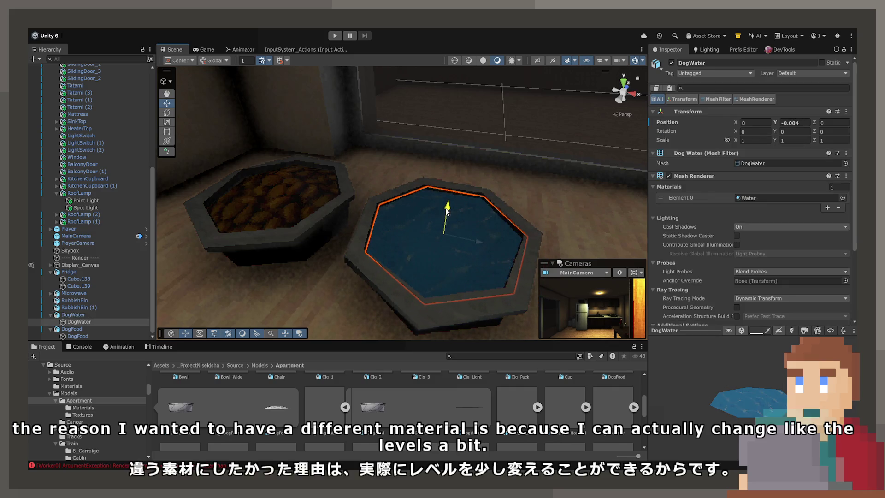
left_click(527, 189)
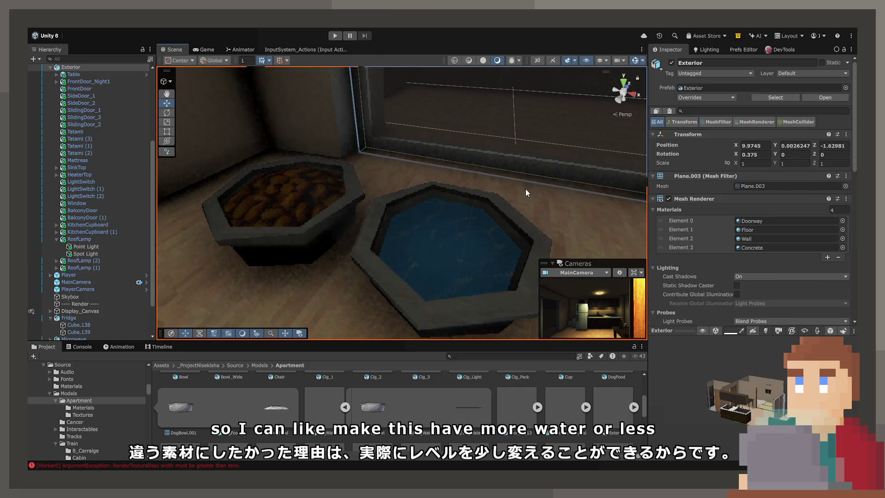
Survey the room toward the kitchen, then close in on and select the dog food bowl
scroll(526, 188, "down", 6)
left_click_drag(433, 199, 472, 213)
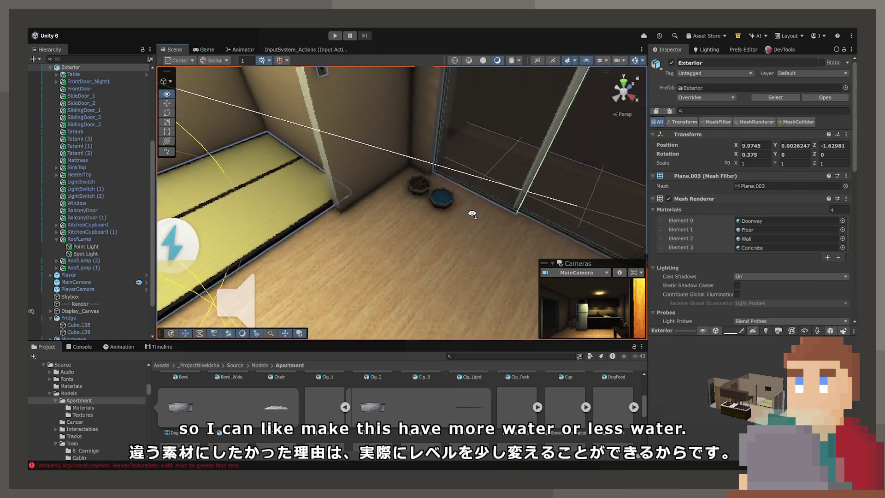
scroll(472, 213, "up", 10)
mouse_move(567, 209)
left_mouse_down()
mouse_move(133, 81)
mouse_move(830, 123)
mouse_move(559, 135)
mouse_move(469, 182)
mouse_move(513, 190)
left_mouse_up()
scroll(514, 190, "down", 2)
mouse_move(449, 189)
left_mouse_down()
mouse_move(504, 221)
mouse_move(345, 242)
mouse_move(431, 243)
mouse_move(450, 198)
left_mouse_up()
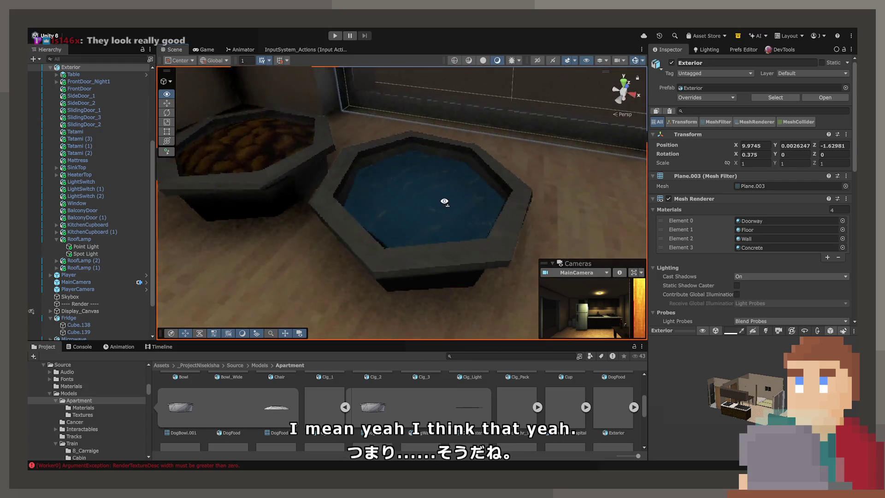
scroll(450, 198, "up", 2)
scroll(449, 199, "down", 4)
scroll(444, 198, "down", 5)
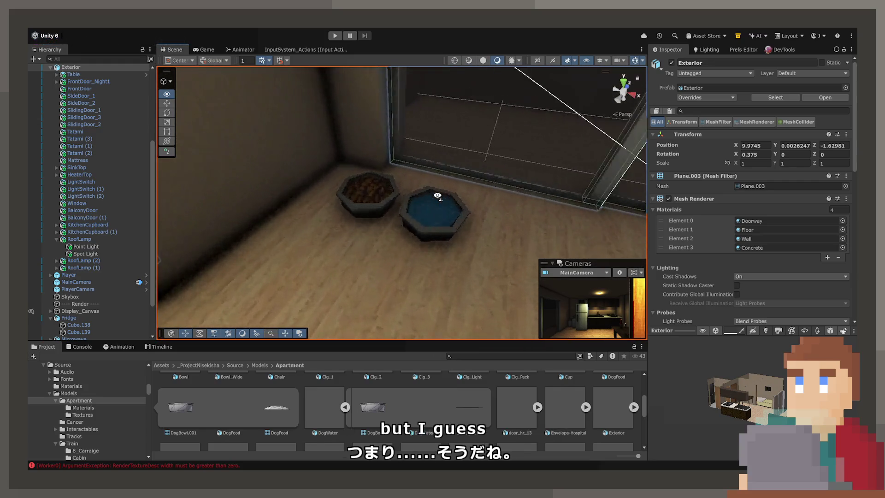
left_click(363, 181)
Nudge the dog food bowl, then slide the water bowl left beside it
key("f")
mouse_move(389, 210)
left_mouse_down()
mouse_move(379, 223)
mouse_move(375, 198)
mouse_move(381, 227)
left_mouse_up()
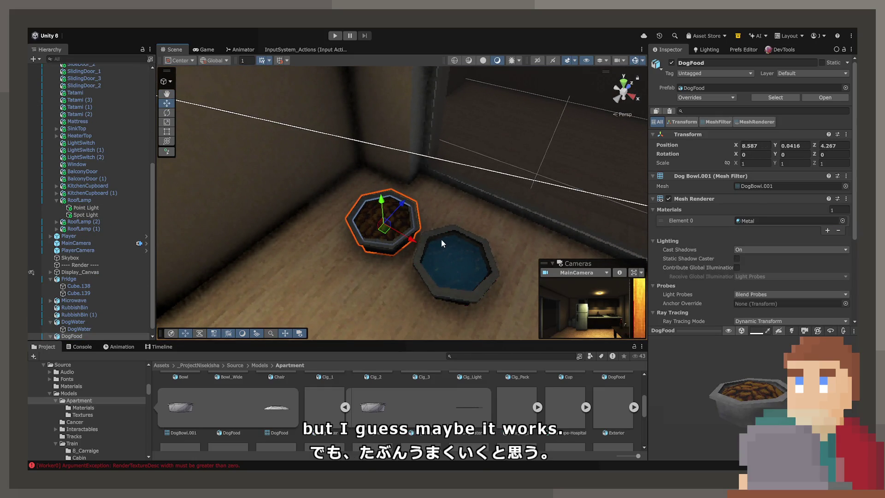
left_click(450, 253)
left_click_drag(451, 263, 310, 274)
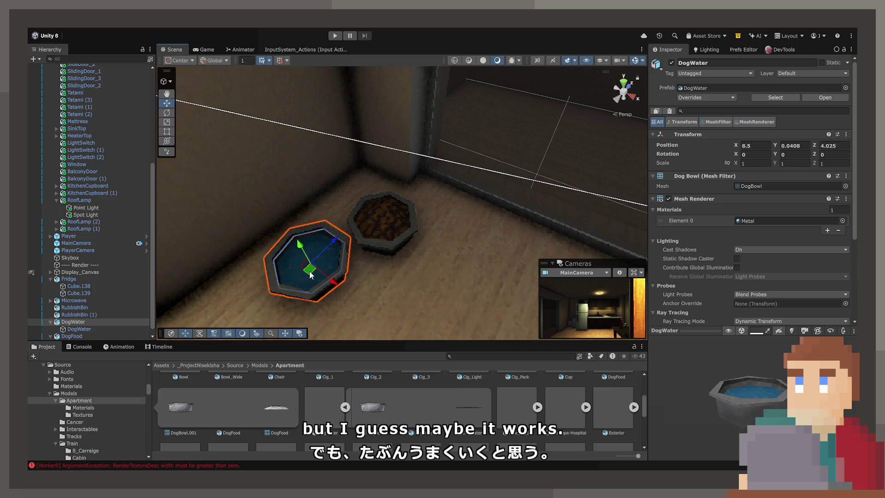
Reframe on the food bowl, orbit out over the room, and reselect the water bowl
left_click(404, 237)
key("f")
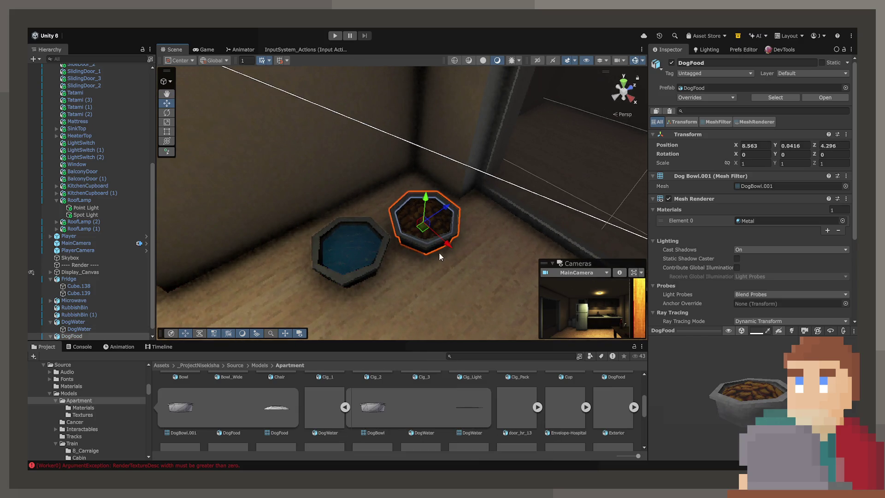
left_click(471, 264)
scroll(461, 254, "down", 4)
mouse_move(446, 242)
left_mouse_down()
mouse_move(651, 236)
mouse_move(557, 197)
mouse_move(479, 226)
mouse_move(377, 243)
mouse_move(311, 205)
mouse_move(408, 179)
mouse_move(339, 197)
mouse_move(370, 226)
left_mouse_up()
left_click(387, 193)
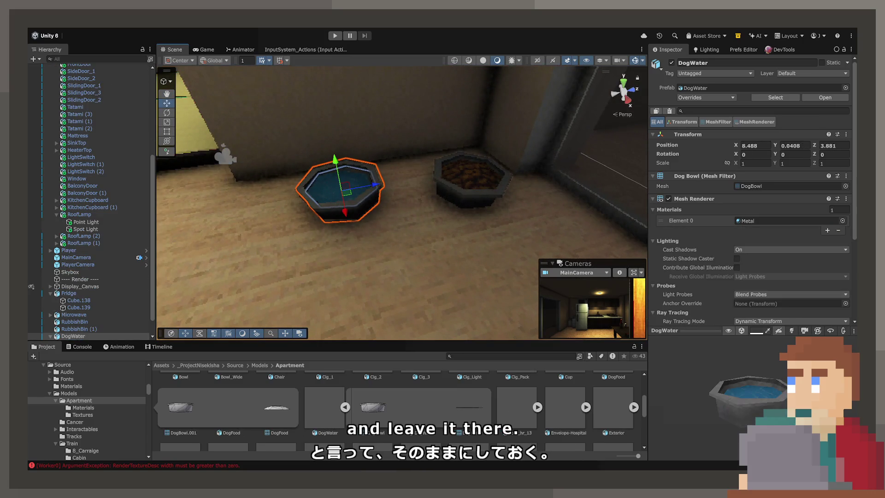
left_click_drag(434, 253, 356, 217)
scroll(356, 217, "down", 3)
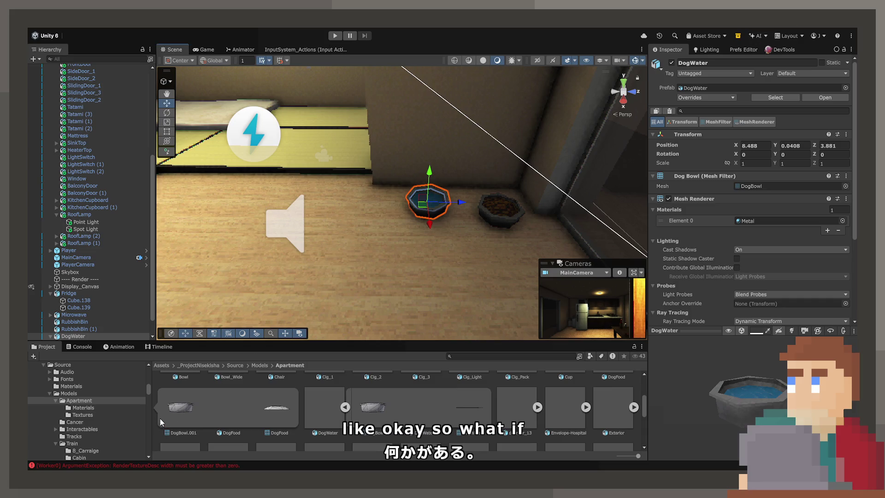
Move the six props from Fridge to DogFood up beside RoofLamp (1) in the Hierarchy
left_click(71, 291)
left_click(51, 292)
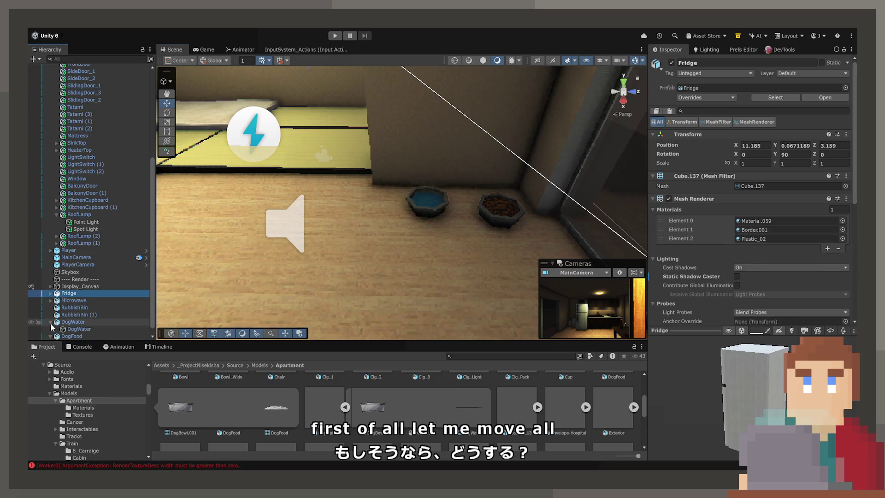
left_click(51, 322)
left_click(51, 330)
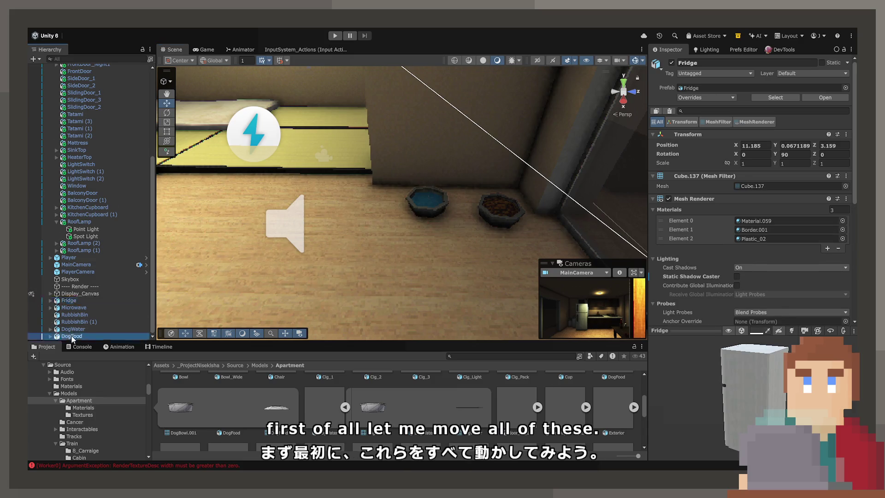
left_click(71, 334)
left_click(74, 300, "shift")
mouse_move(76, 302)
left_mouse_down()
mouse_move(85, 237)
mouse_move(79, 258)
left_mouse_up()
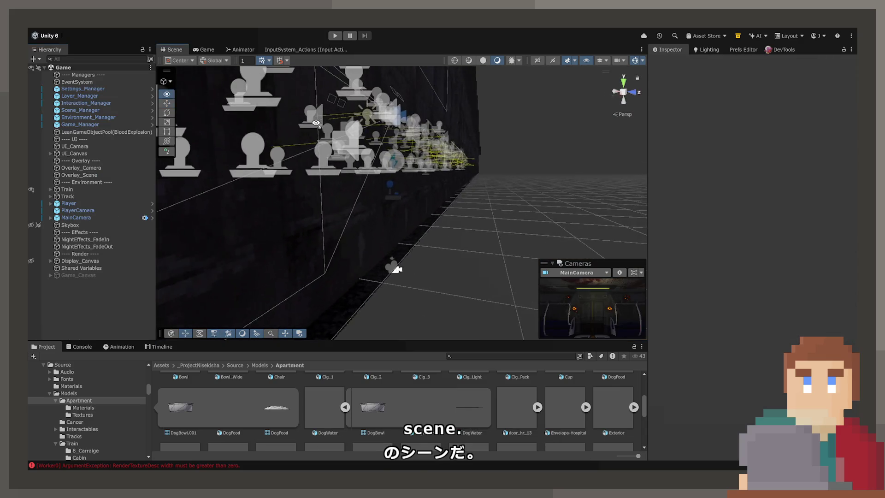
Copy a blood decal from the Game scene and paste it into the Apartment scene
mouse_move(405, 277)
left_mouse_down()
mouse_move(314, 120)
mouse_move(404, 157)
left_mouse_up()
left_click(404, 156)
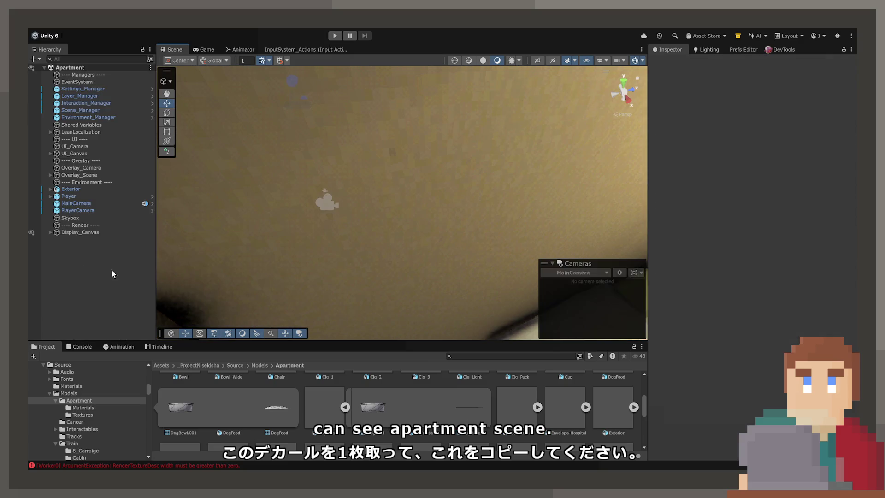
key("ctrl+v")
Undo the decal's scale change and set its width and height to 1
mouse_move(569, 249)
left_mouse_down()
mouse_move(293, 169)
mouse_move(523, 231)
mouse_move(456, 131)
mouse_move(461, 219)
mouse_move(496, 282)
mouse_move(489, 288)
left_mouse_up()
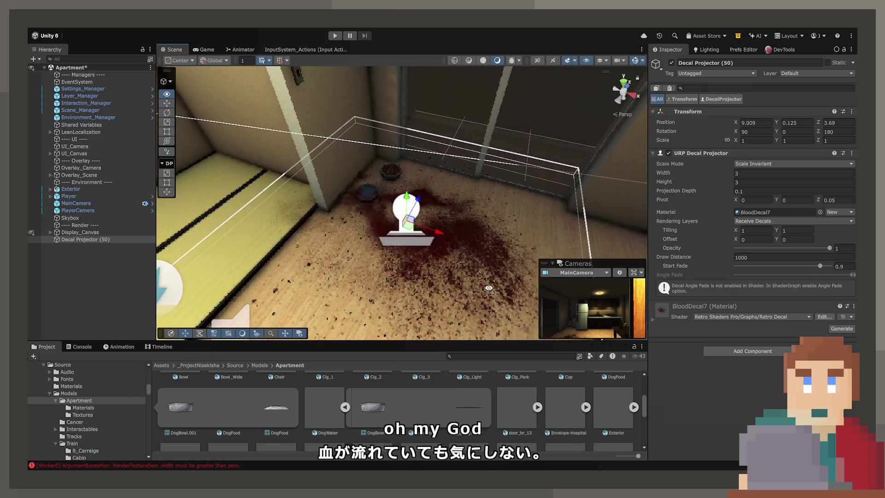
left_click(756, 140)
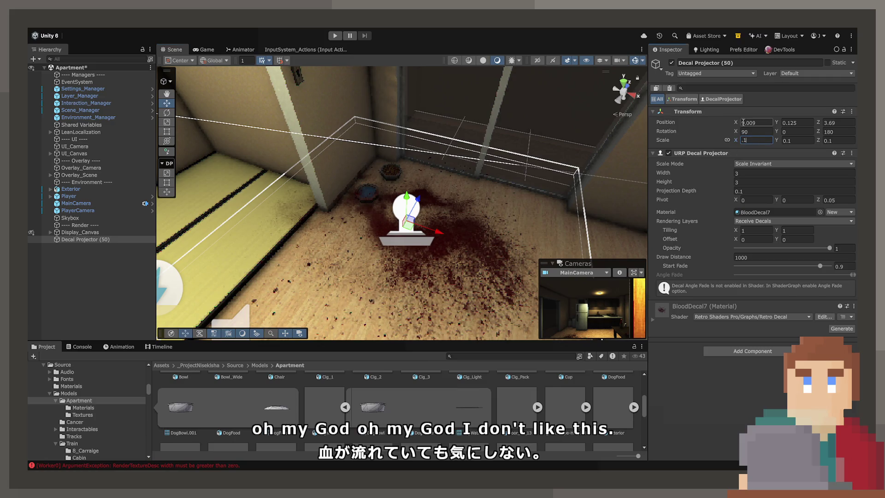
key("Return")
key("ctrl+z")
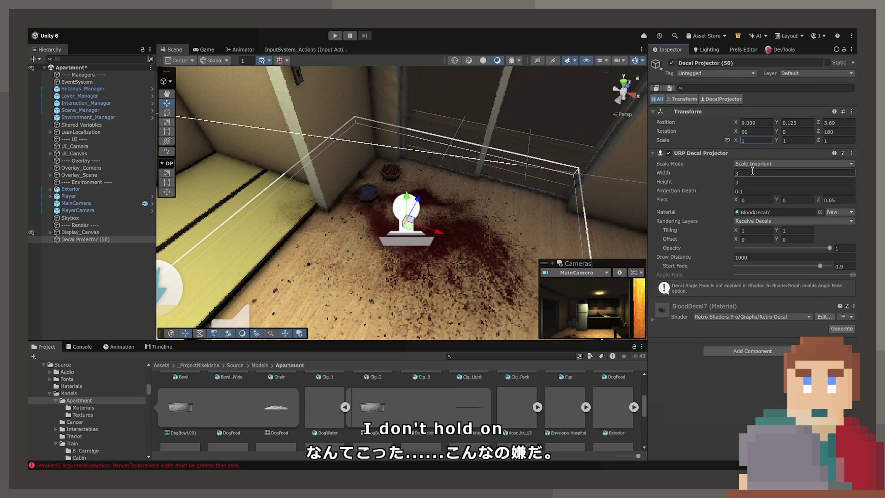
left_click(783, 173)
type("1")
left_click(746, 182)
type("1")
Locate and select the decal's BloodDecal7 material in the assets
scroll(433, 189, "up", 10)
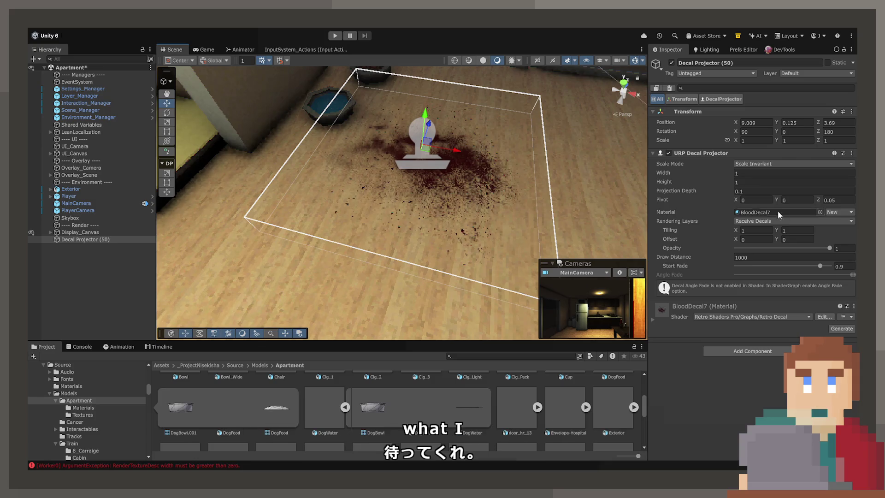
left_click(783, 213)
left_click(237, 414)
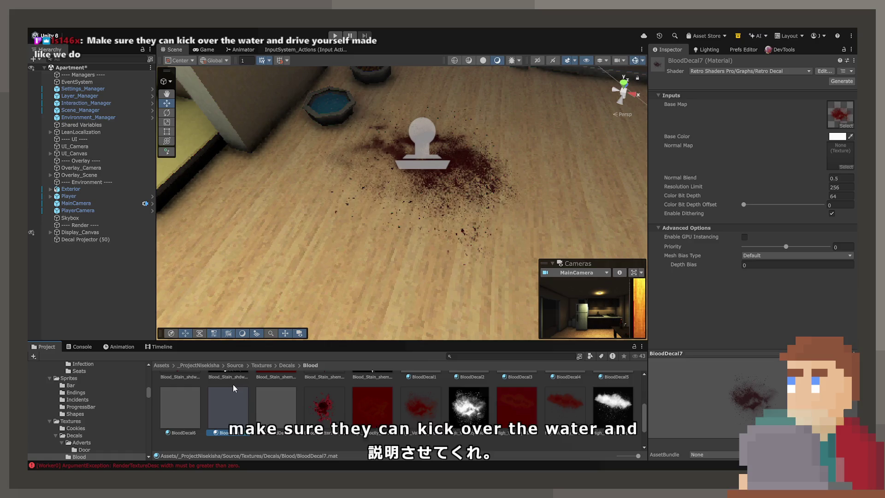
Duplicate BloodDecal7 as 'Spilll' and move it into the Decals folder
key("ctrl+d")
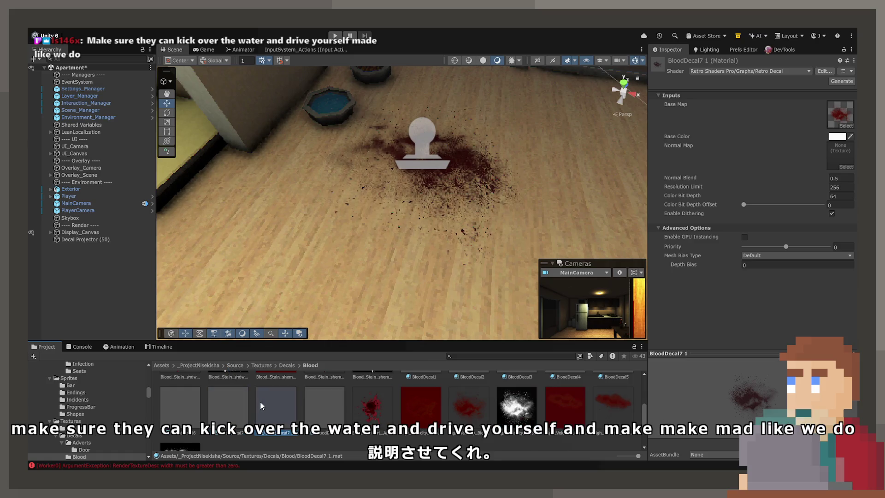
type("Spilll")
key("Return")
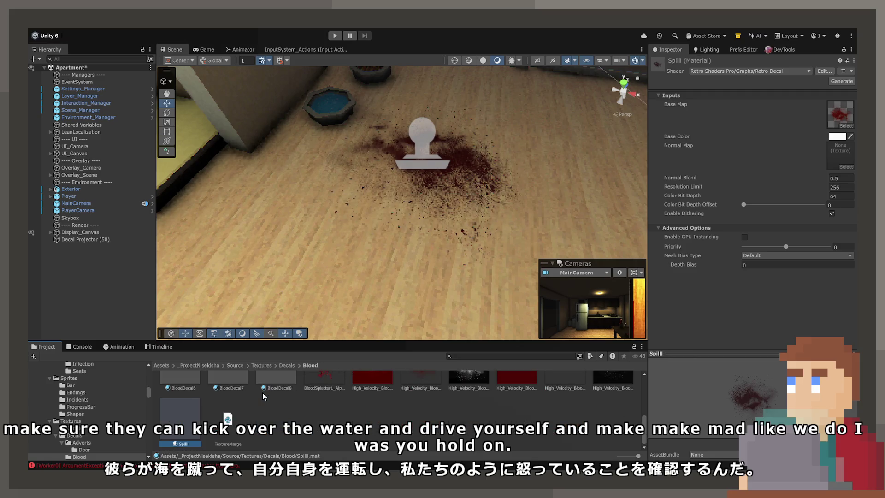
mouse_move(293, 361)
left_mouse_down()
mouse_move(323, 397)
mouse_move(362, 420)
mouse_move(357, 410)
left_mouse_up()
Set the Spilll material's Base Color to black
left_click(424, 400)
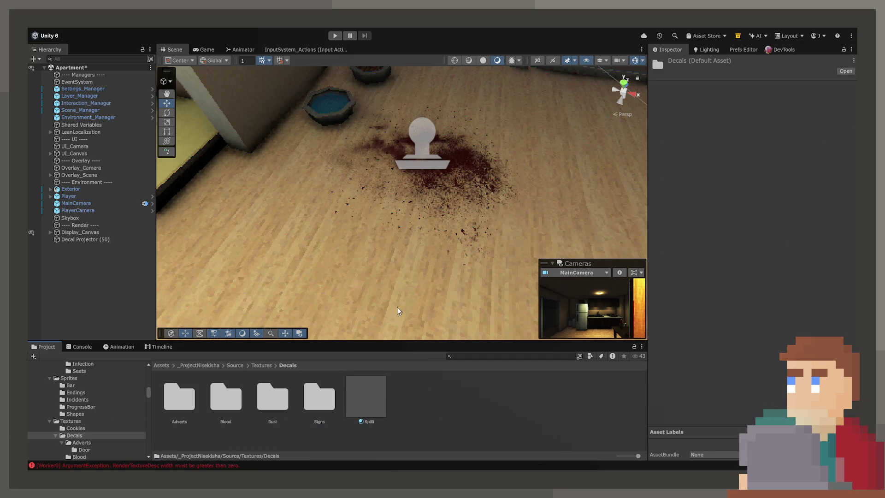
left_click(373, 393)
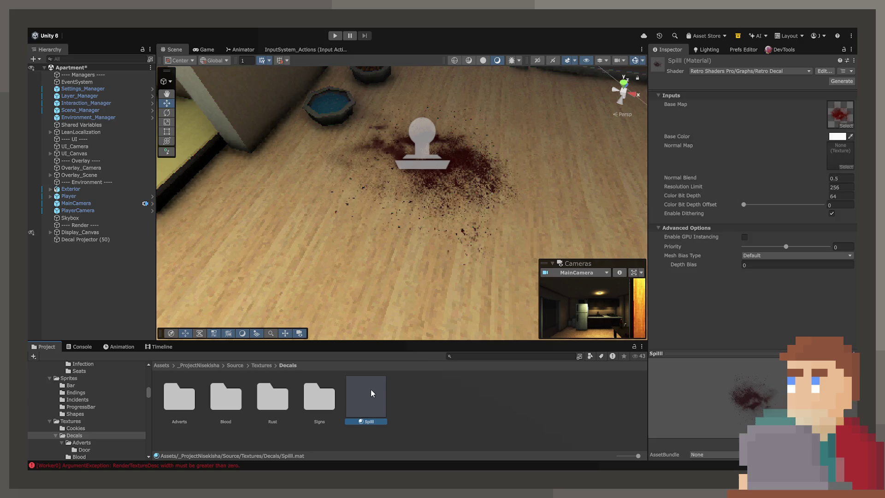
left_click(851, 136)
left_click(839, 128)
left_click(414, 145)
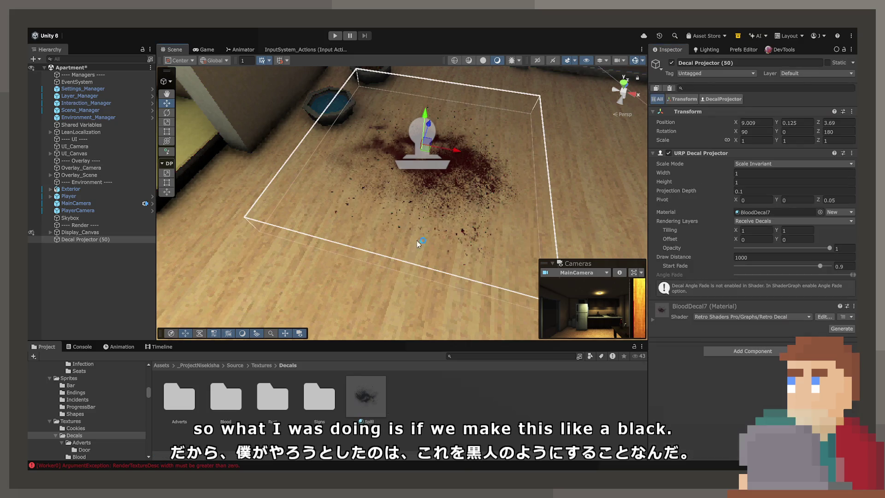
Assign Spilll to the decal projector and fade its opacity to about 0.42
left_click_drag(747, 215, 747, 215)
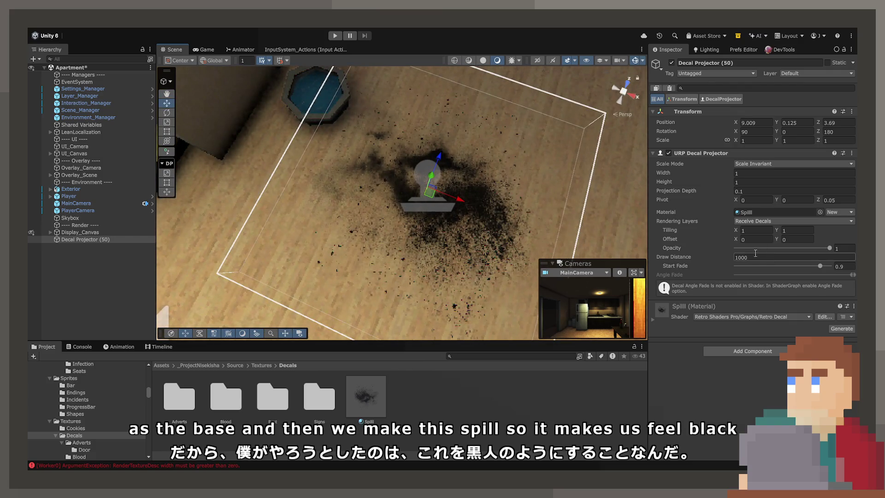
left_click_drag(825, 250, 775, 253)
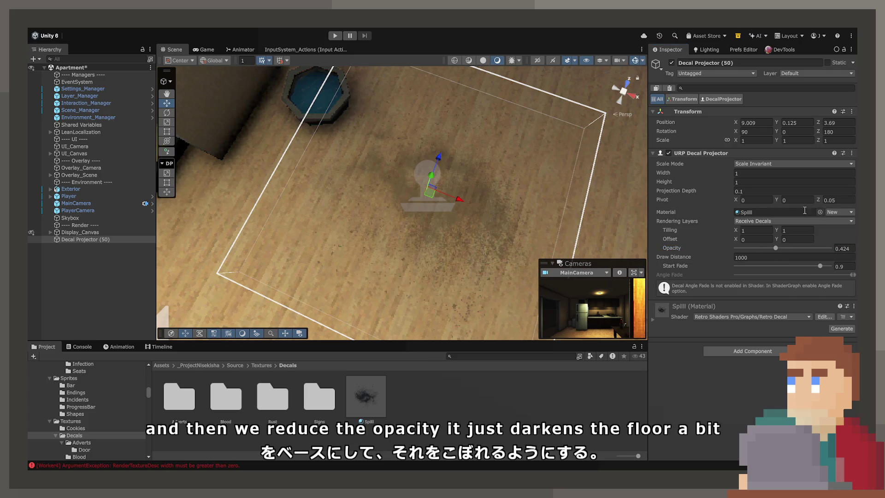
scroll(457, 236, "up", 5)
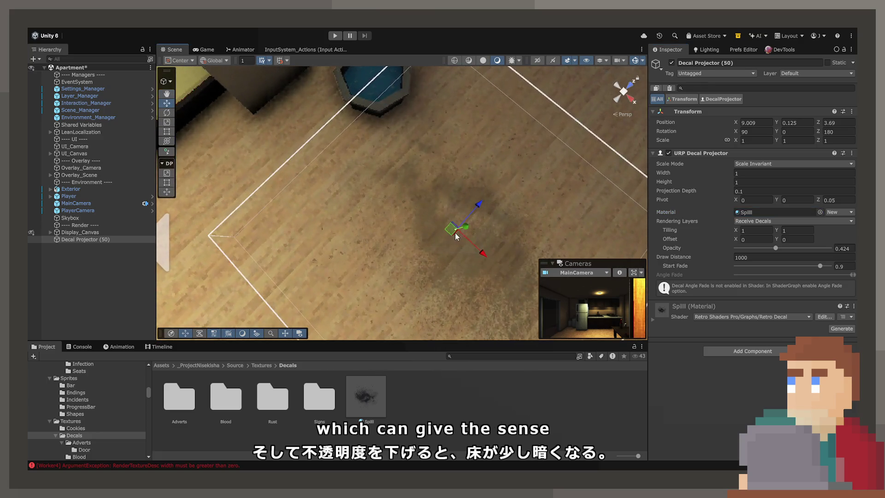
Position the spill decal on the floor under the water bowl, then select the Spilll material
mouse_move(456, 236)
left_mouse_down()
mouse_move(391, 142)
mouse_move(395, 109)
left_mouse_up()
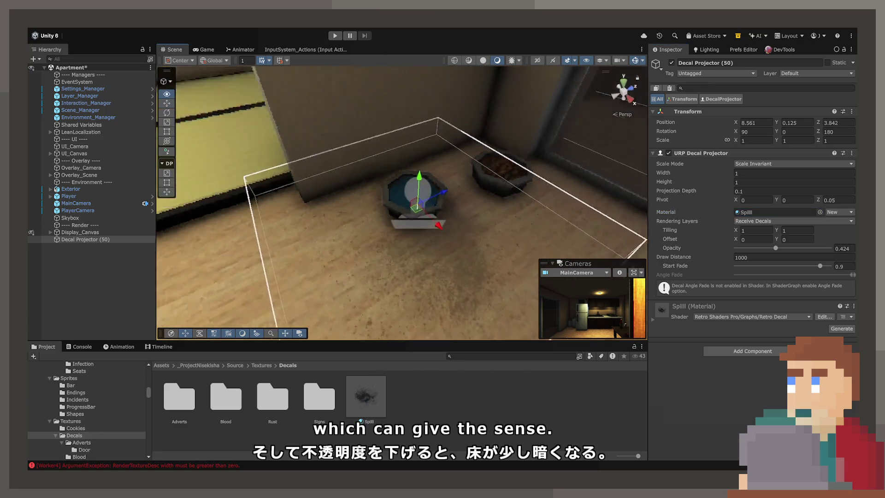
key("f")
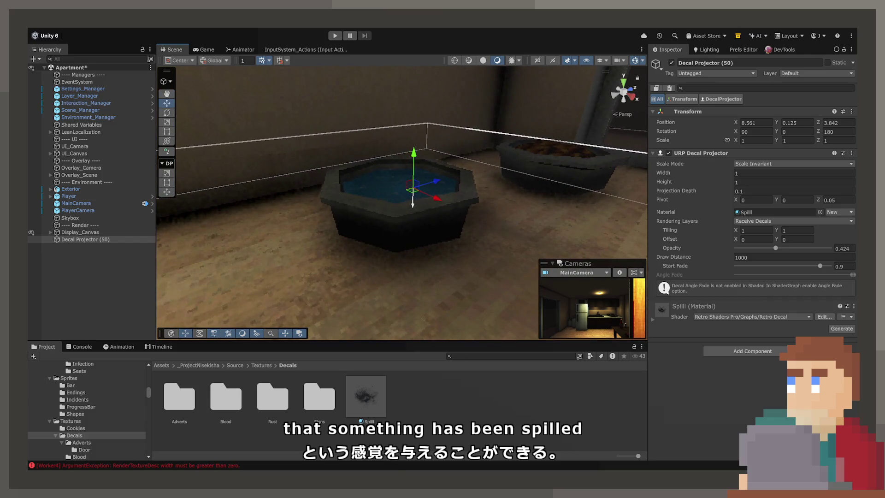
mouse_move(413, 153)
left_mouse_down()
mouse_move(413, 210)
mouse_move(332, 270)
left_mouse_up()
left_click_drag(401, 153, 402, 146)
left_click_drag(350, 230, 415, 216)
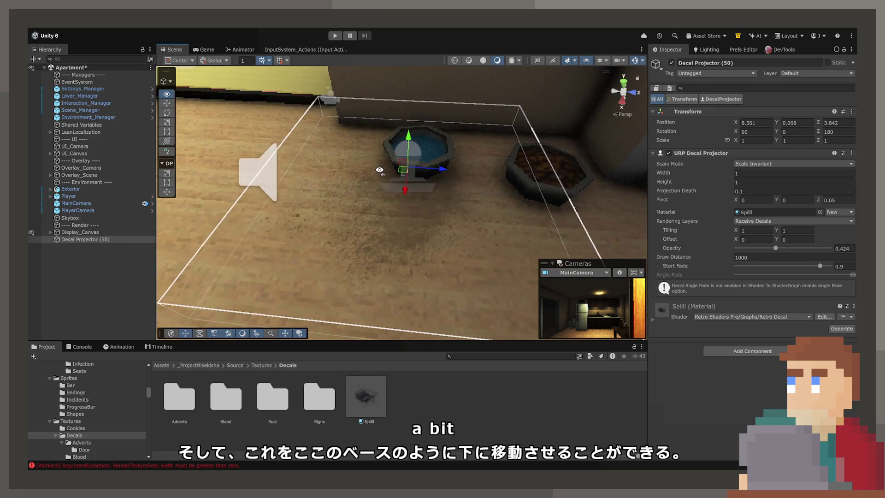
left_click(366, 403)
left_click(706, 125)
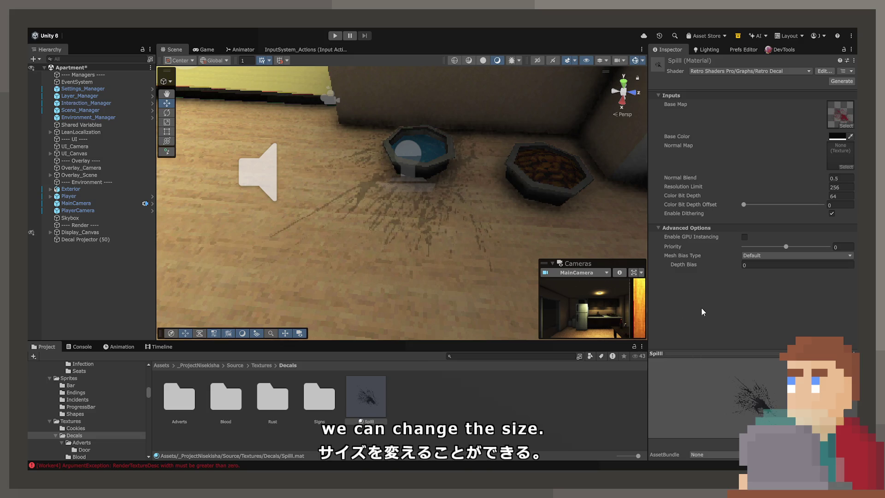
Shrink the decal projector's width and height to about 0.1–0.2
left_click(401, 166)
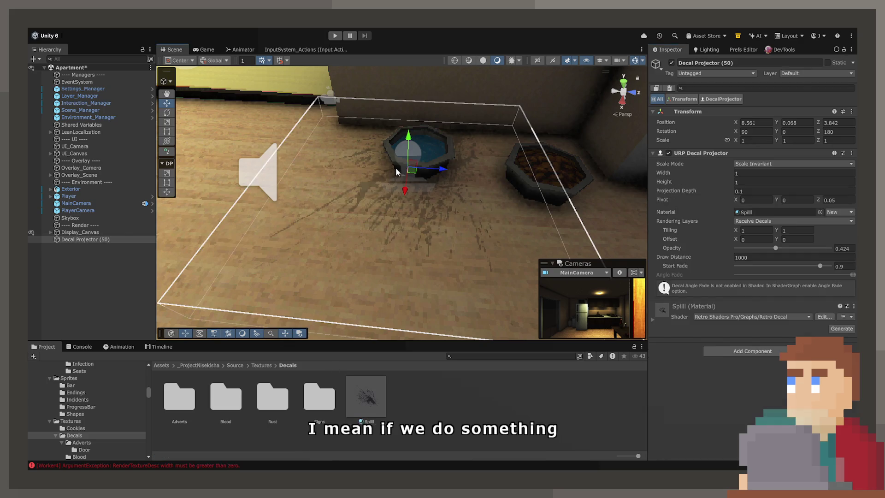
left_click(756, 172)
type(".1")
key("Tab")
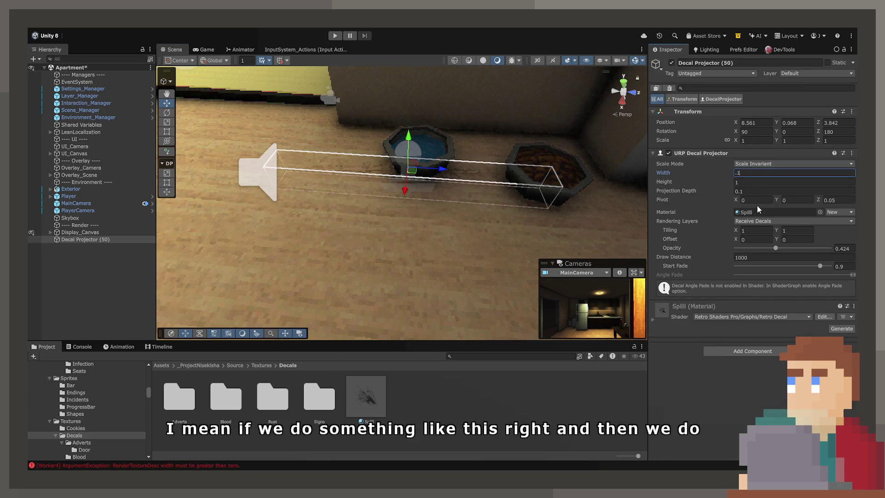
type(".1")
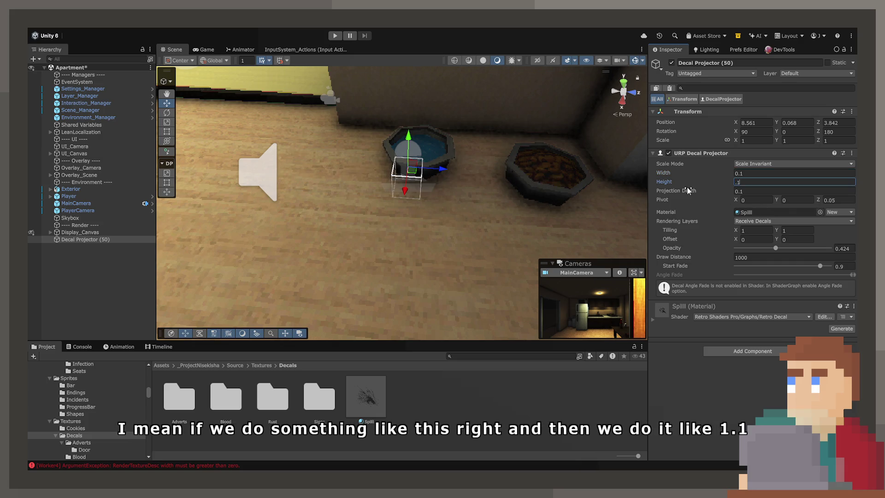
key("shift+Tab")
type(".2")
Enlarge the spill decal to 0.3 width by 0.3 height
mouse_move(445, 173)
left_mouse_down()
mouse_move(438, 166)
mouse_move(452, 219)
mouse_move(391, 236)
left_mouse_up()
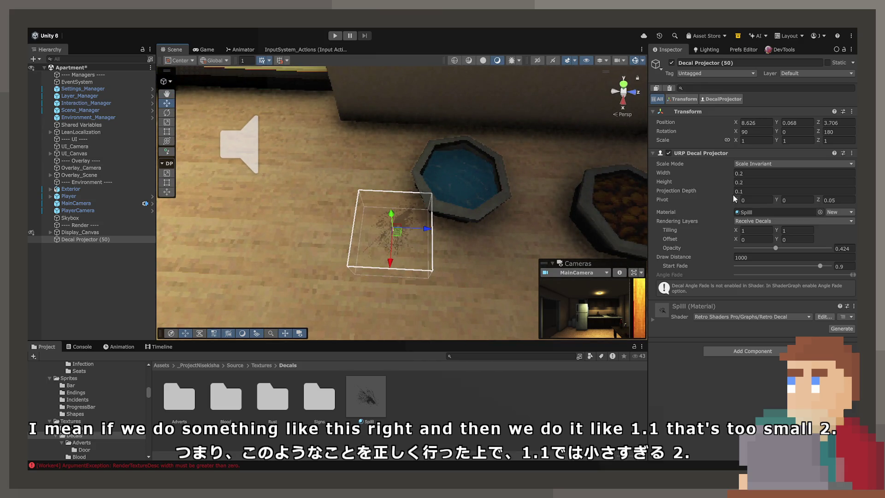
left_click(751, 173)
key("BackSpace")
type("3")
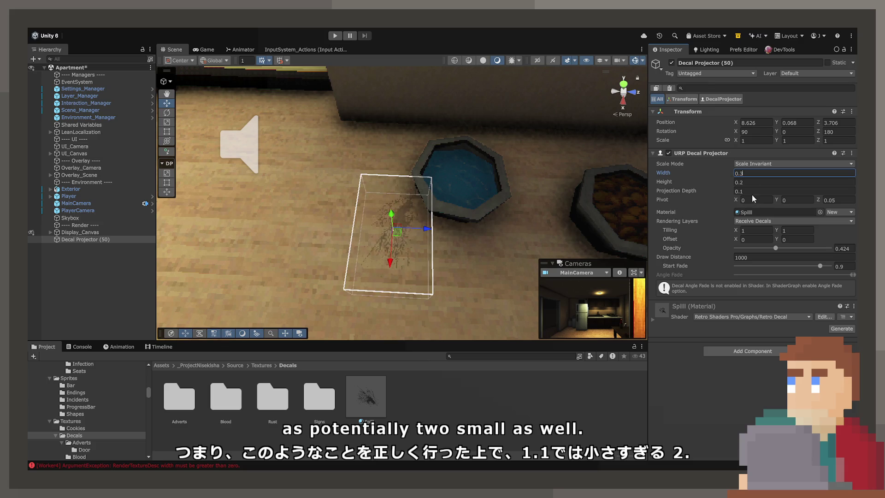
key("BackSpace")
type("3")
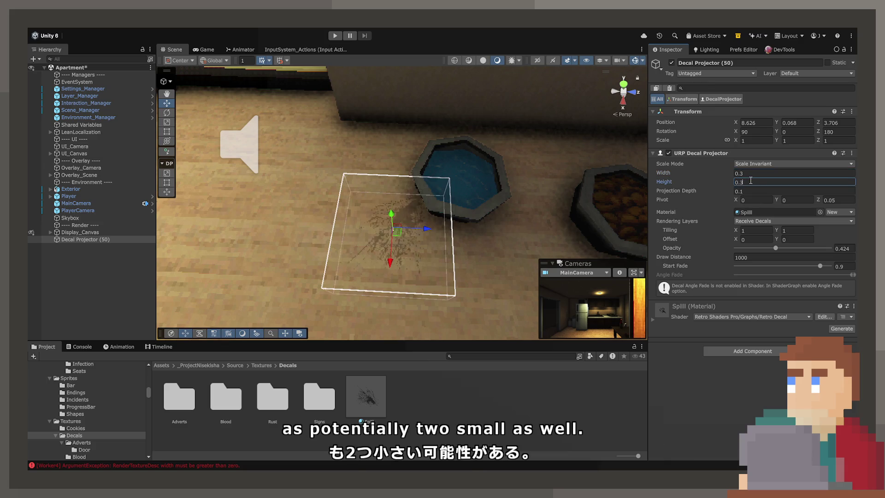
Rotate the decal to 345.6° and move it to X 8.4, Z 4.096 beside the water bowl
left_click_drag(394, 236, 407, 241)
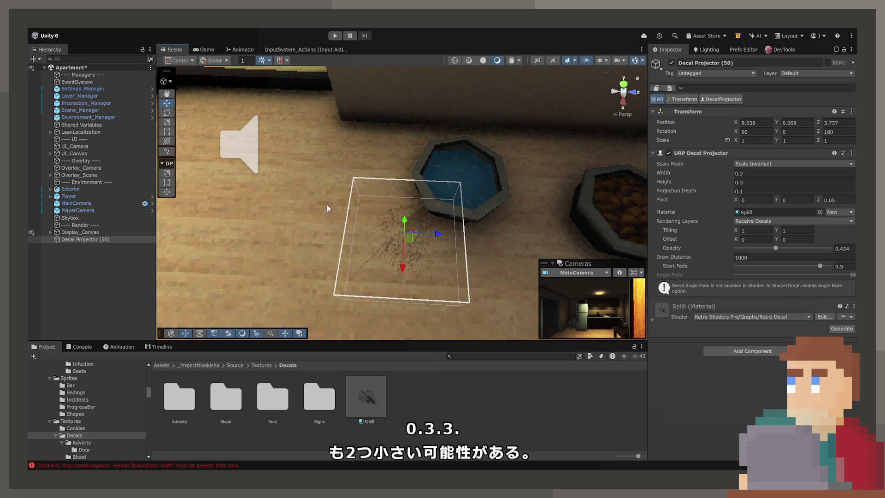
key("e")
mouse_move(404, 201)
left_mouse_down()
mouse_move(507, 194)
mouse_move(461, 141)
mouse_move(553, 169)
mouse_move(548, 175)
left_mouse_up()
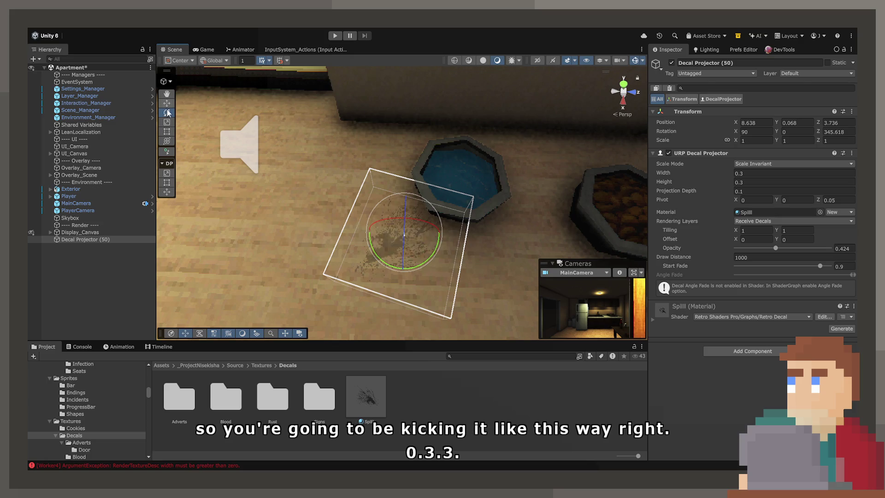
mouse_move(412, 250)
left_mouse_down()
mouse_move(553, 182)
mouse_move(537, 182)
mouse_move(644, 157)
mouse_move(657, 165)
mouse_move(551, 136)
mouse_move(470, 143)
left_mouse_up()
scroll(623, 157, "up", 3)
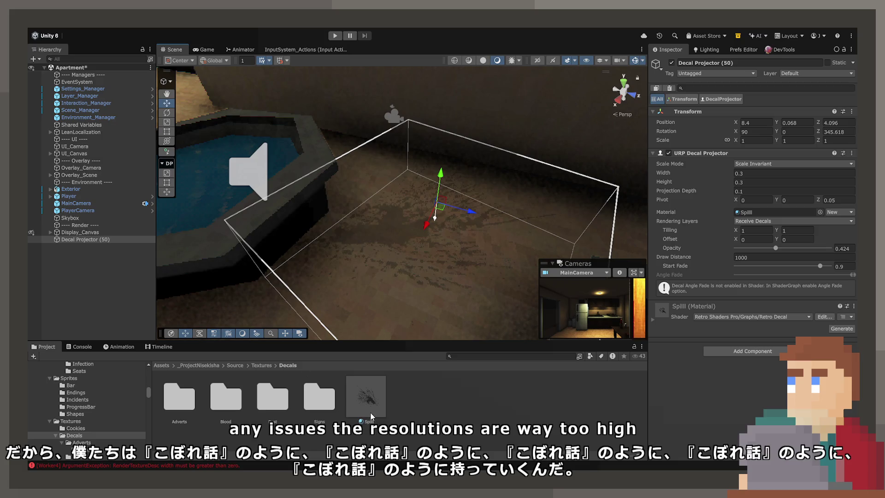
Set Spilll's base-map Color Bit Depth Offset to 0 and Resolution Limit to 32
left_click(366, 396)
left_click(835, 112)
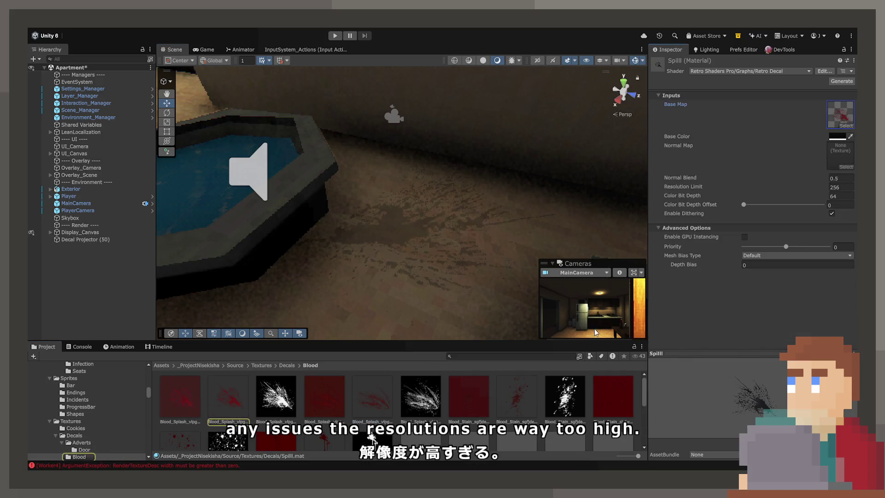
left_click_drag(776, 206, 704, 206)
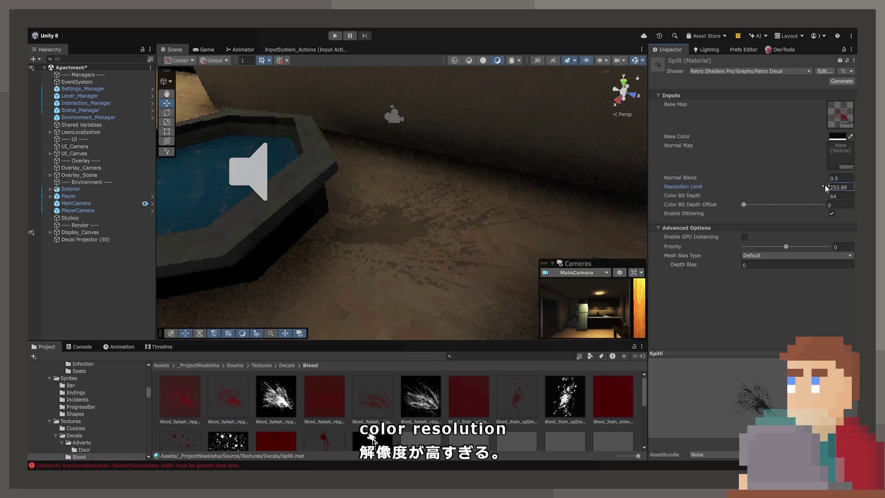
type("32")
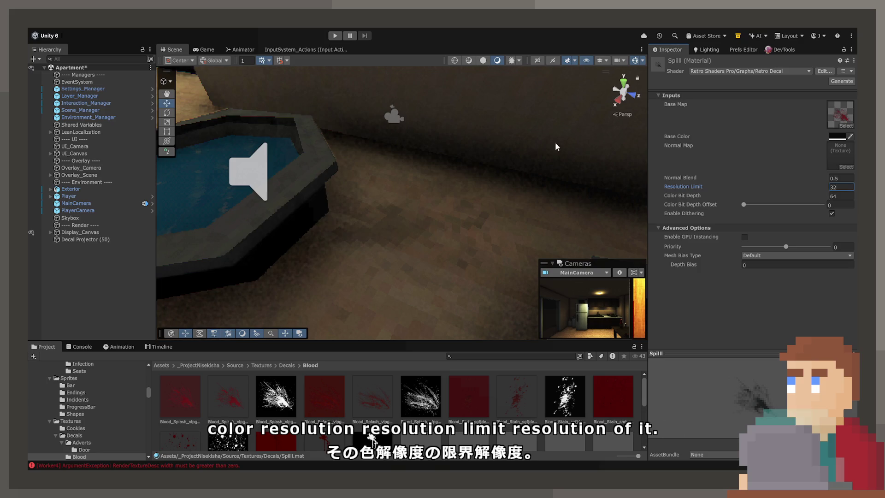
key("Return")
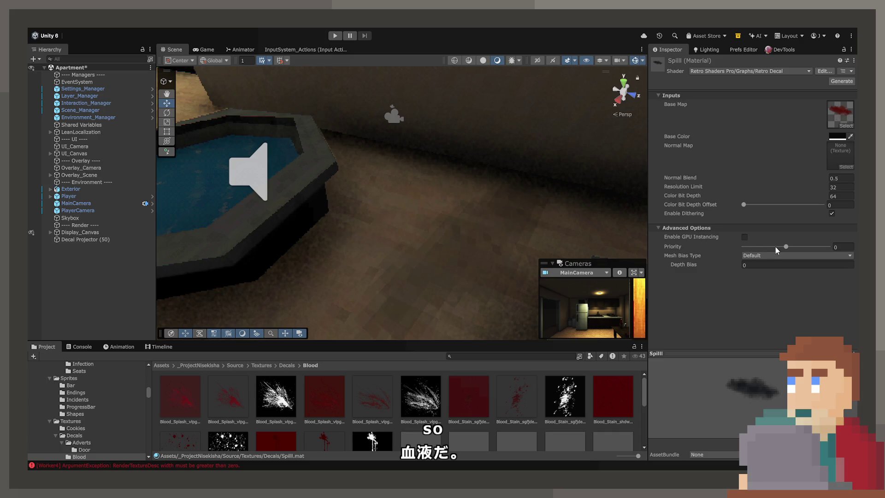
mouse_move(504, 251)
left_mouse_down()
mouse_move(443, 264)
mouse_move(450, 215)
mouse_move(497, 198)
mouse_move(474, 220)
mouse_move(454, 163)
mouse_move(483, 151)
mouse_move(442, 195)
left_mouse_up()
left_click(452, 216)
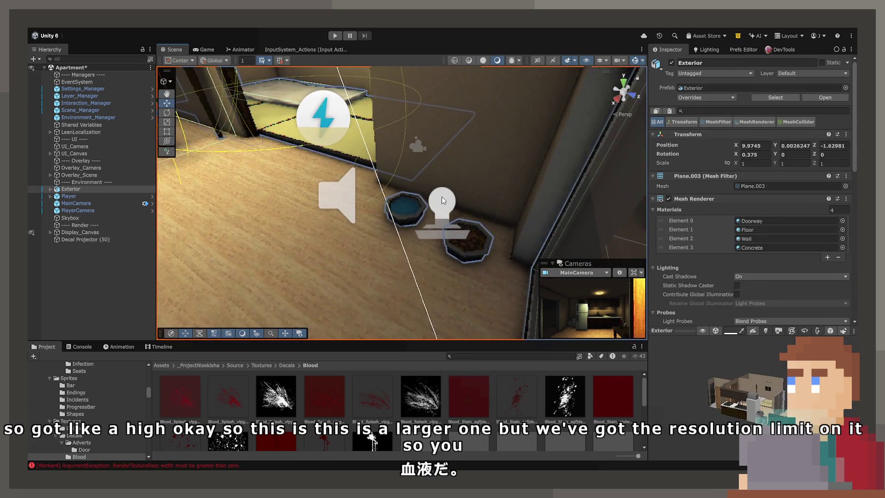
Resize the spill decal to 0.5 by 0.5 and centre it over the water bowl
left_click(441, 195)
key("f")
left_click(748, 174)
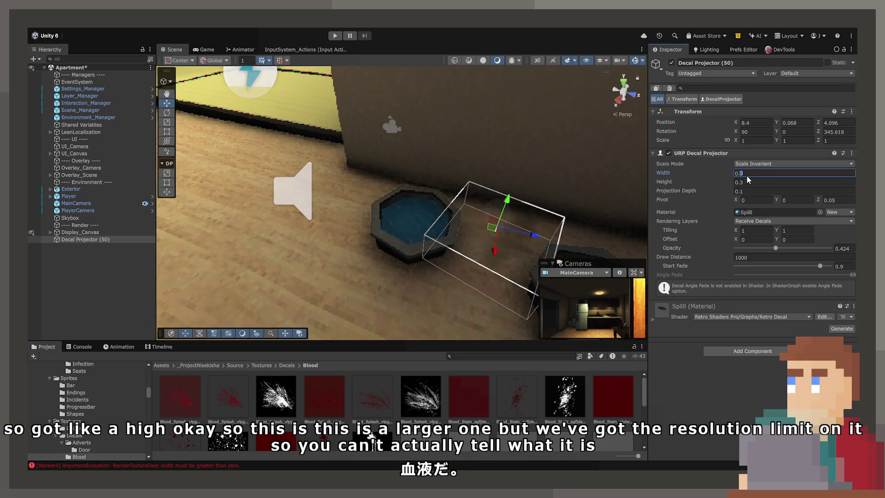
type("0.5")
key("Tab")
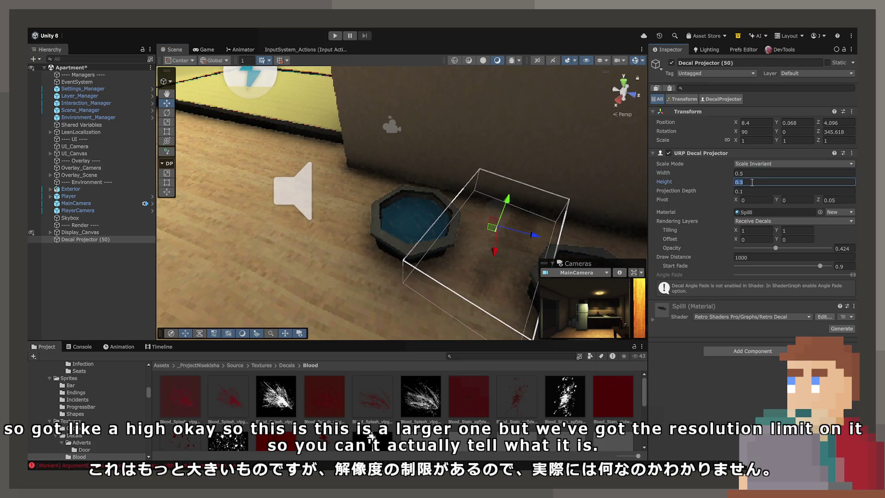
type("0.5")
key("Return")
mouse_move(491, 229)
left_mouse_down()
mouse_move(362, 241)
mouse_move(406, 256)
mouse_move(421, 235)
left_mouse_up()
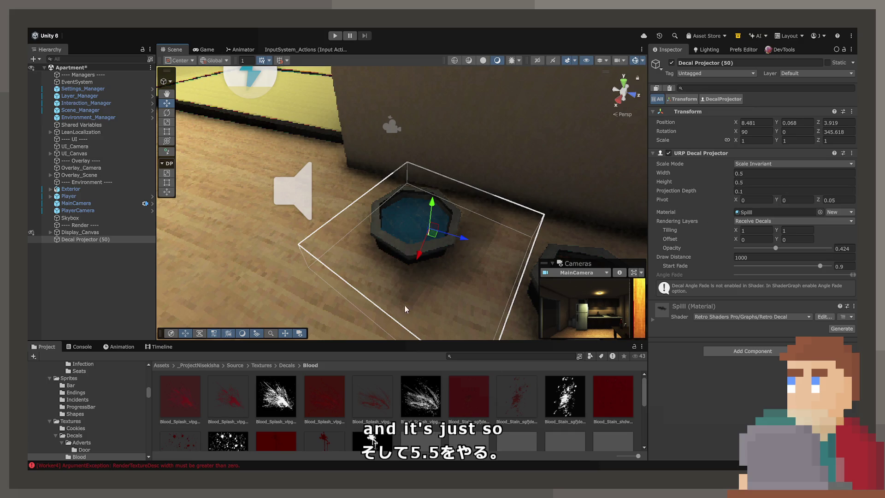
Raise the Spilll texture's Resolution Limit to 64
left_click(760, 212)
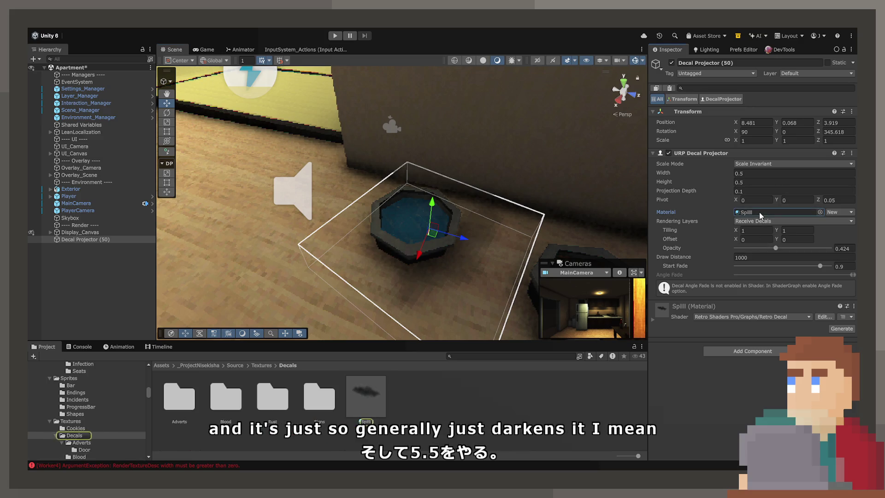
double_click(759, 212)
left_click(843, 187)
type("64")
Rotate the spill decal to 281° around the bowl, then reselect Decal Projector (50)
left_click_drag(426, 252, 394, 278)
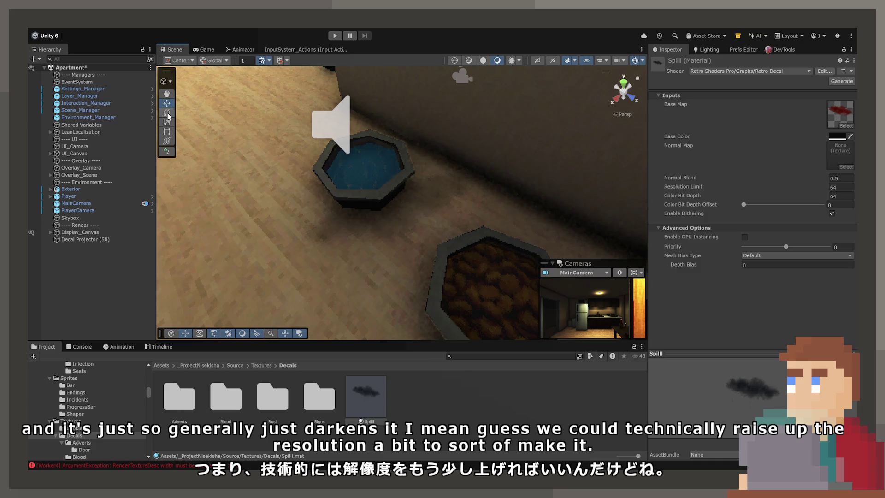
left_click(420, 199)
left_click_drag(438, 199, 433, 157)
scroll(433, 156, "up", 3)
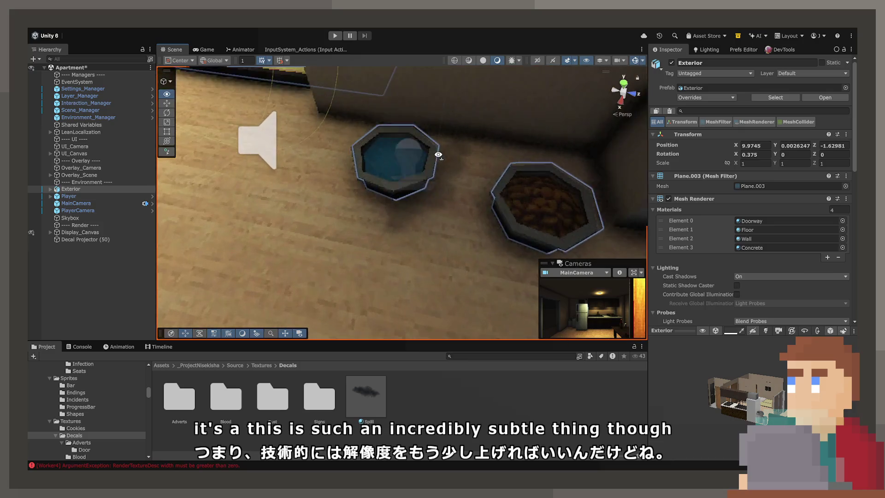
scroll(424, 159, "up", 2)
left_click(408, 170)
mouse_move(439, 184)
left_mouse_down()
mouse_move(451, 190)
mouse_move(371, 201)
mouse_move(334, 192)
mouse_move(395, 192)
mouse_move(389, 205)
mouse_move(418, 198)
mouse_move(415, 216)
mouse_move(494, 190)
mouse_move(474, 193)
left_mouse_up()
left_click(167, 103)
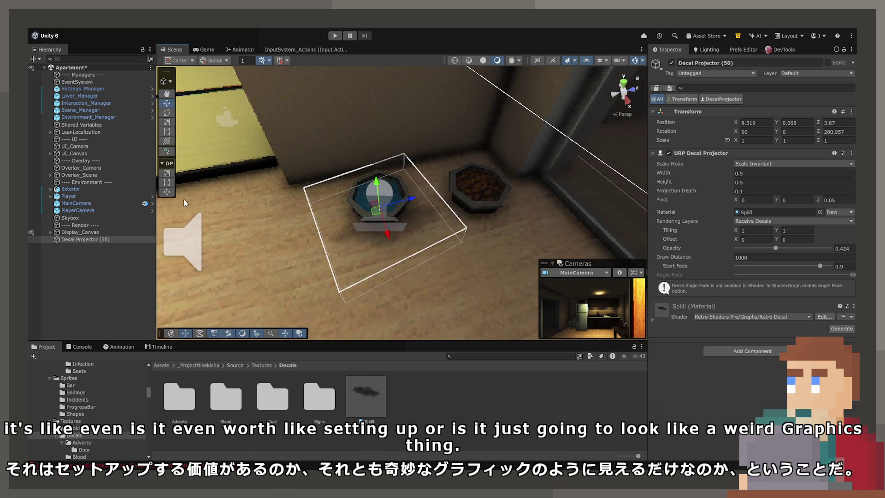
left_click(86, 240)
Duplicate the spill decal and rotate the copy to a new angle
key("ctrl+d")
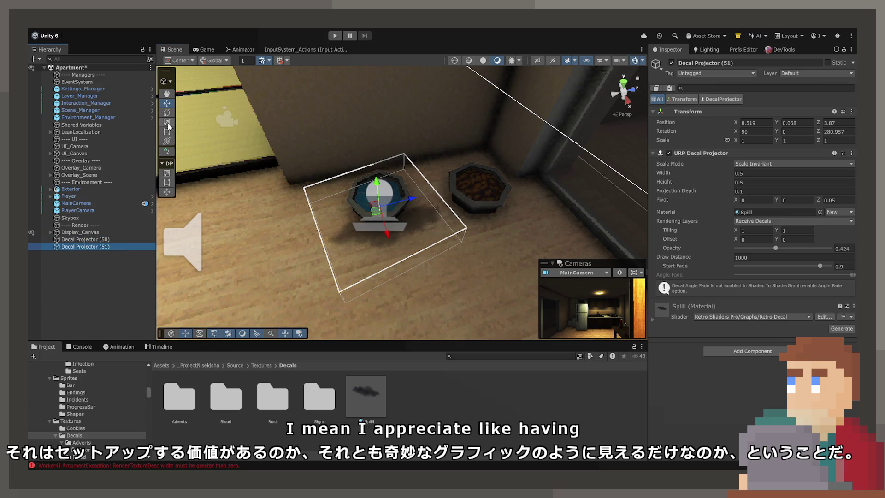
mouse_move(372, 234)
left_mouse_down()
mouse_move(524, 211)
mouse_move(614, 183)
left_mouse_up()
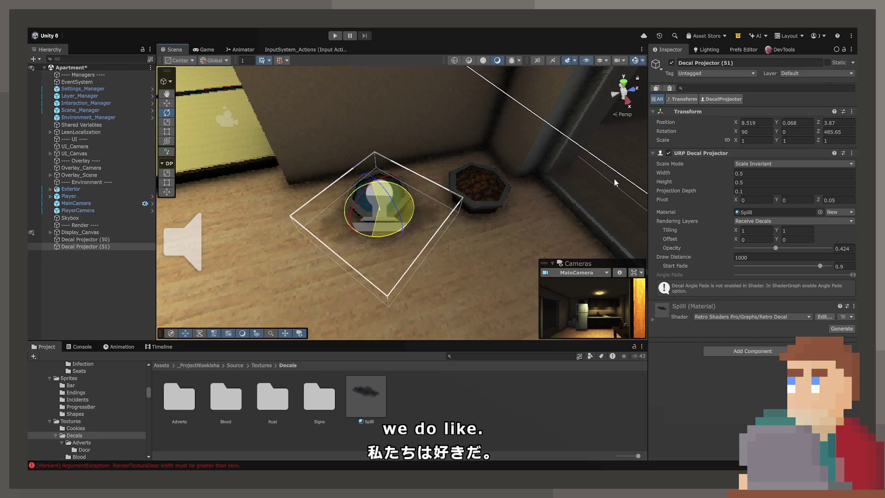
left_click(99, 239)
Add another decal copy at X 8.457, Z 4.097 toward the food bowl, then select Spilll
key("ctrl+d")
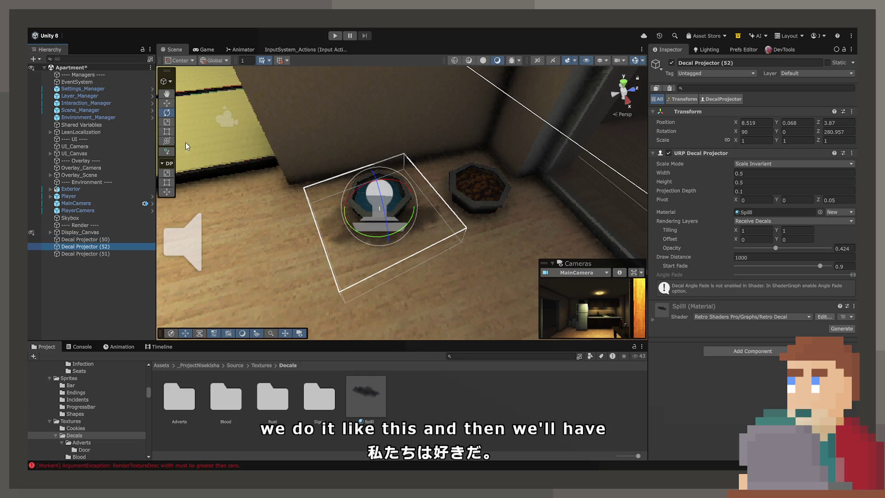
key("w")
left_click_drag(379, 214, 429, 184)
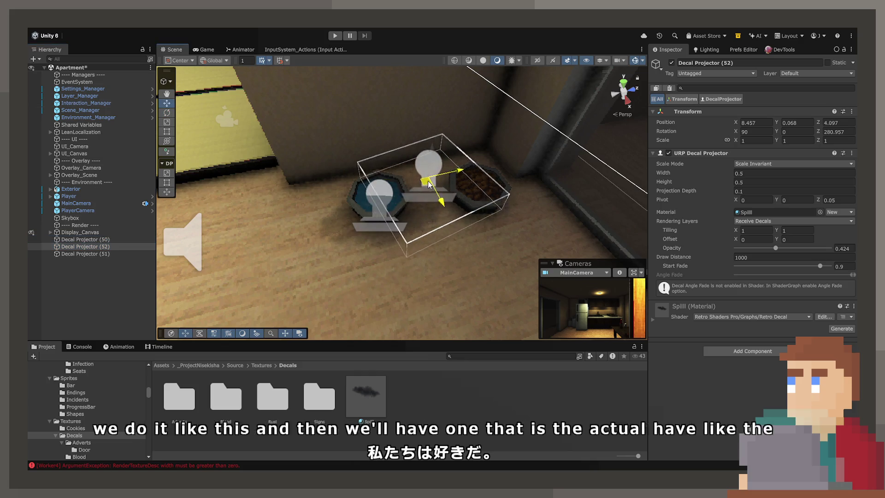
scroll(429, 184, "up", 2)
left_click(364, 403)
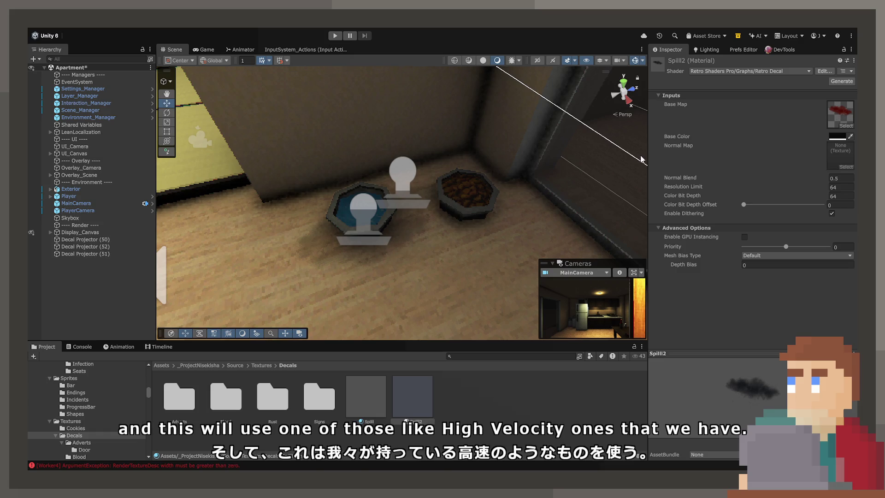
Give Spilll2 a splash texture and assign it to Decal Projector (52)
scroll(497, 187, "up", 5)
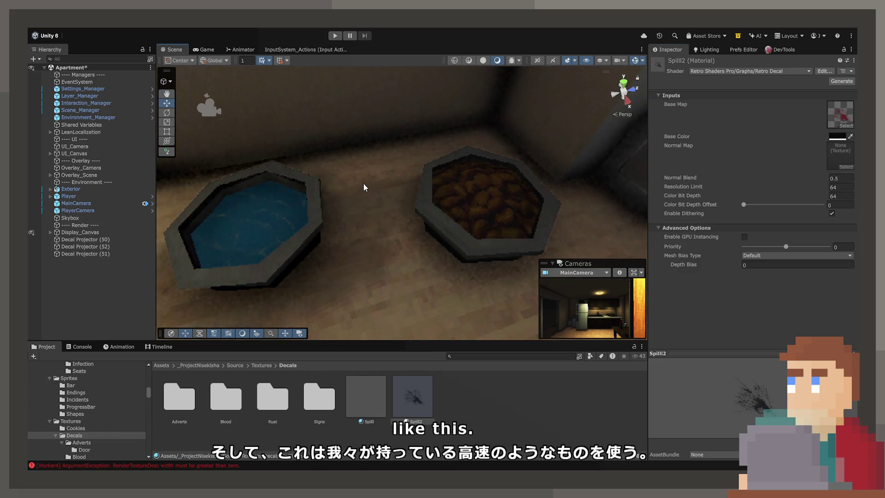
left_click(376, 222)
left_click(403, 407)
left_click(103, 248)
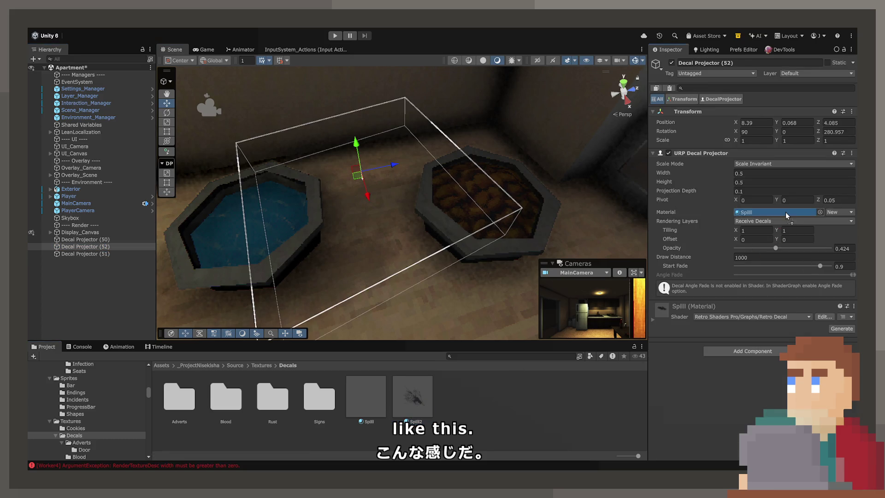
left_click_drag(787, 215, 787, 215)
Move the third decal to X 8.374, Z 4.137 and rotate it to 341.45°
scroll(339, 200, "up", 4)
left_click_drag(419, 181, 255, 183)
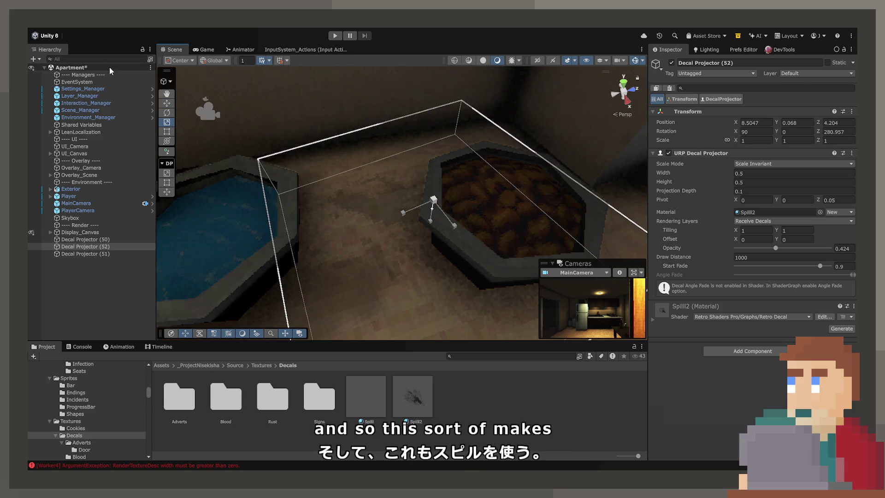
key("e")
mouse_move(457, 221)
left_mouse_down()
mouse_move(468, 231)
mouse_move(416, 202)
mouse_move(375, 164)
mouse_move(413, 200)
left_mouse_up()
key("w")
Orbit back to the bowls and select all three spill decal projectors
scroll(413, 200, "down", 5)
left_click(368, 262)
mouse_move(368, 262)
left_mouse_down()
mouse_move(346, 241)
mouse_move(474, 214)
left_mouse_up()
left_click(484, 220)
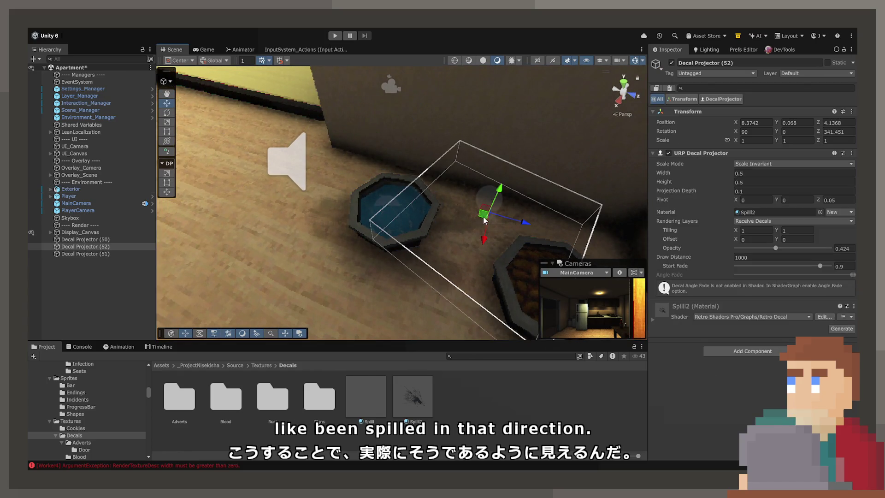
left_click(92, 253, "shift")
left_click(93, 241, "shift")
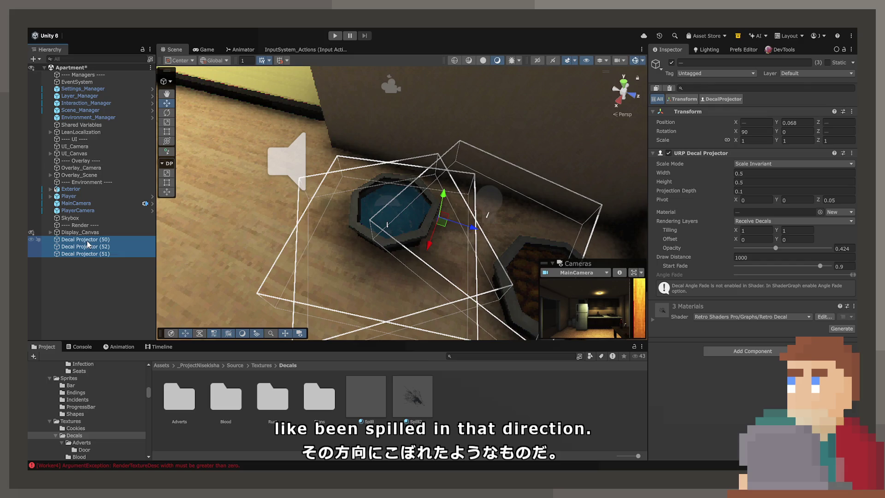
Parent the three spill Decal Projectors under DogWater in the Hierarchy
left_click(50, 189)
scroll(72, 245, "down", 5)
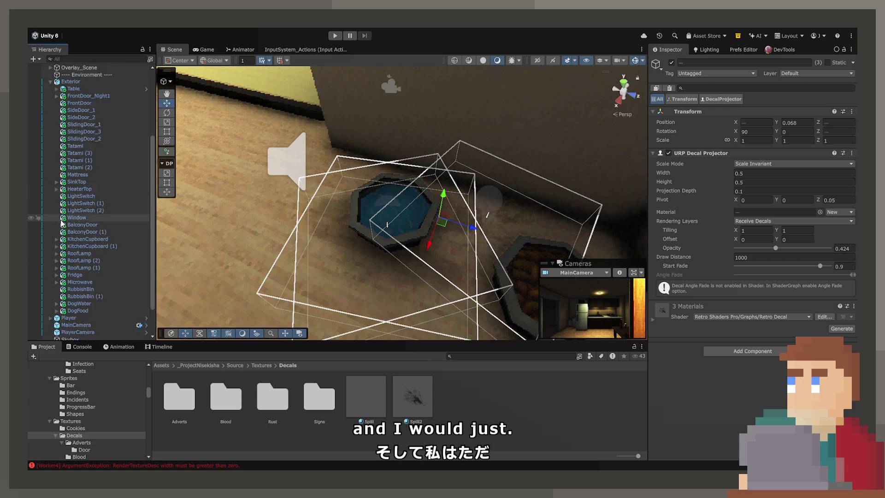
left_click_drag(84, 325, 80, 267)
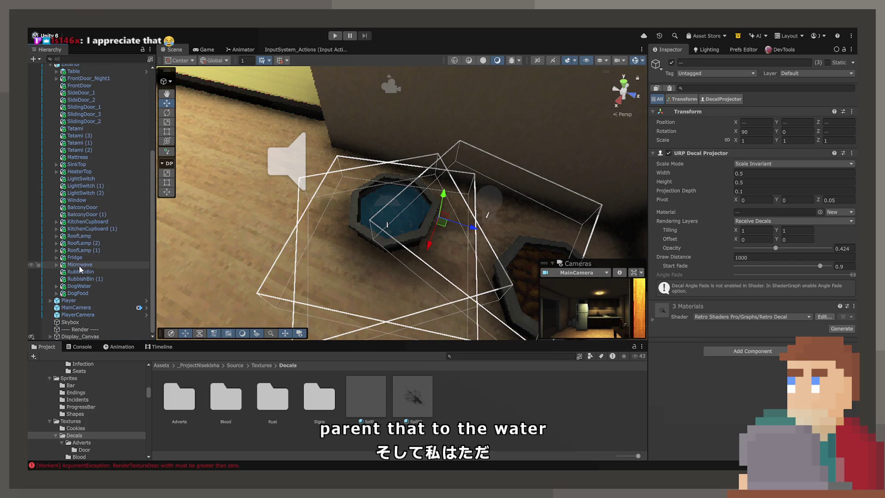
left_click(88, 292)
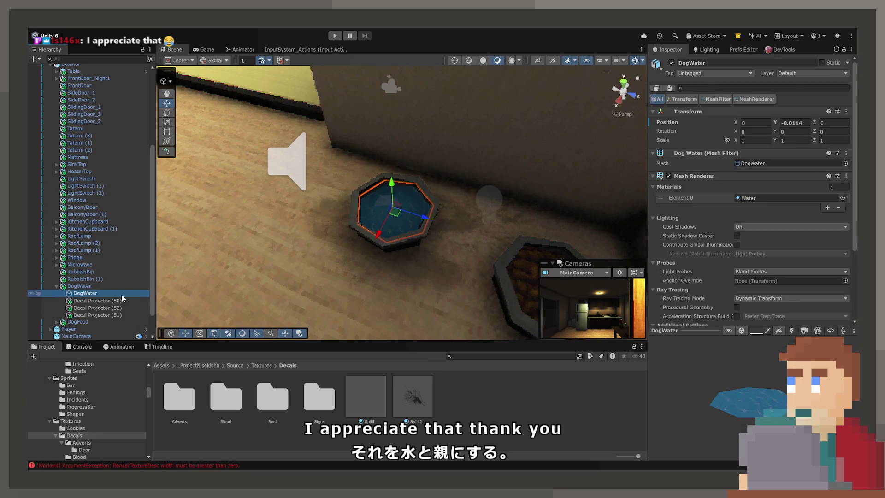
left_click(122, 302)
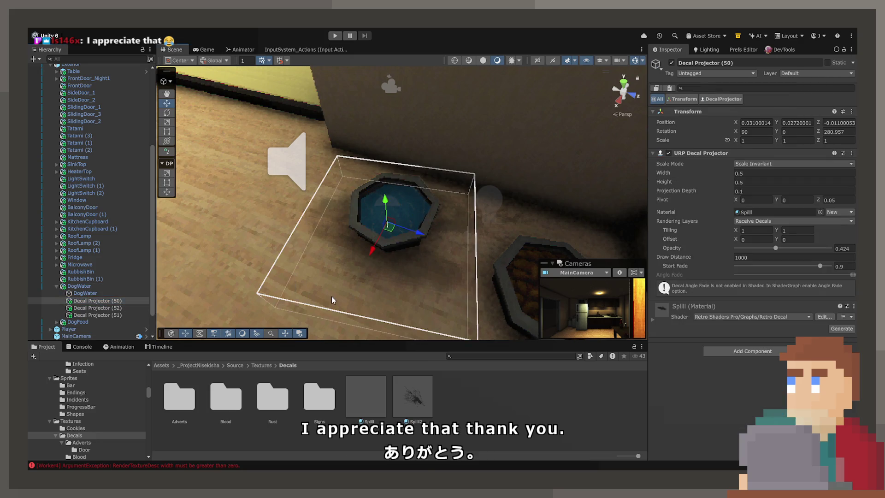
Orbit around the bowls and start Play mode
left_click(331, 296)
left_click_drag(331, 296, 387, 262)
scroll(387, 262, "down", 5)
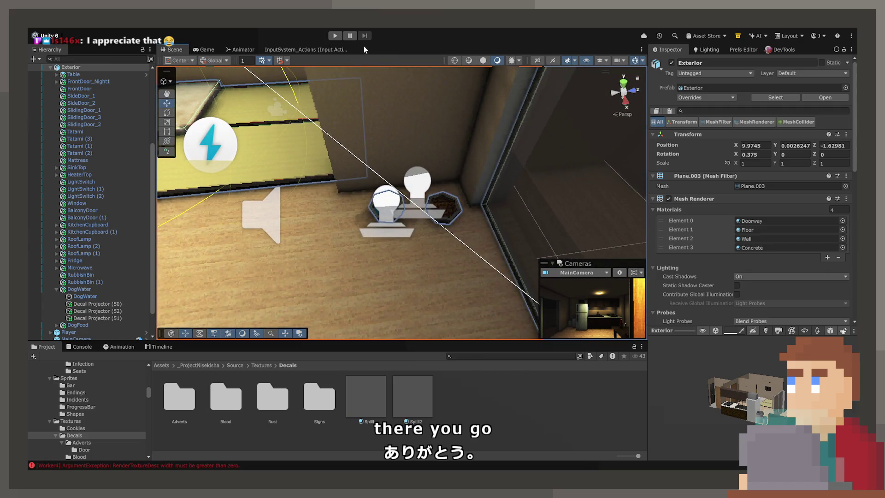
left_click(336, 36)
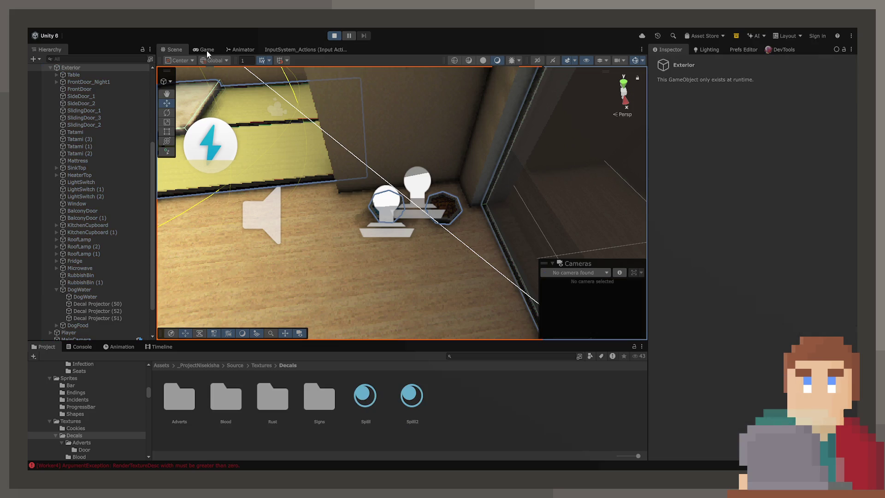
Maximise the game view, walk around the water and food bowls with WASD, then stop playing
double_click(206, 51)
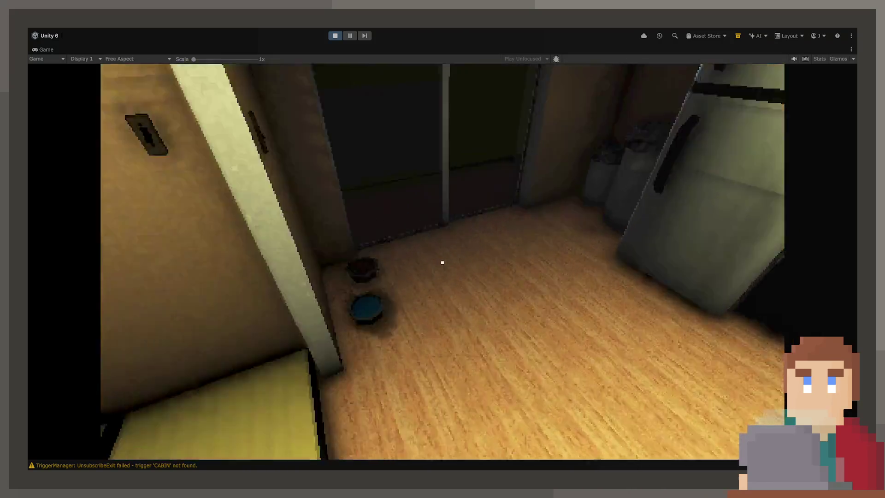
key("w")
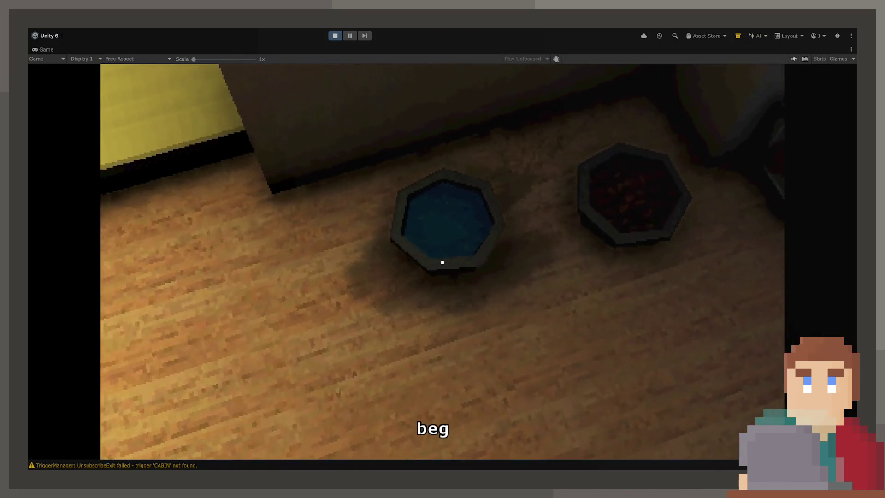
key("s")
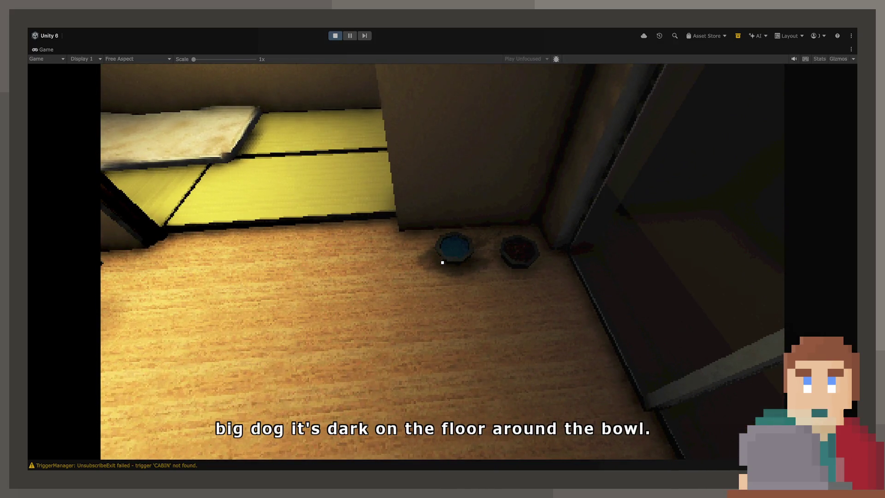
key("w")
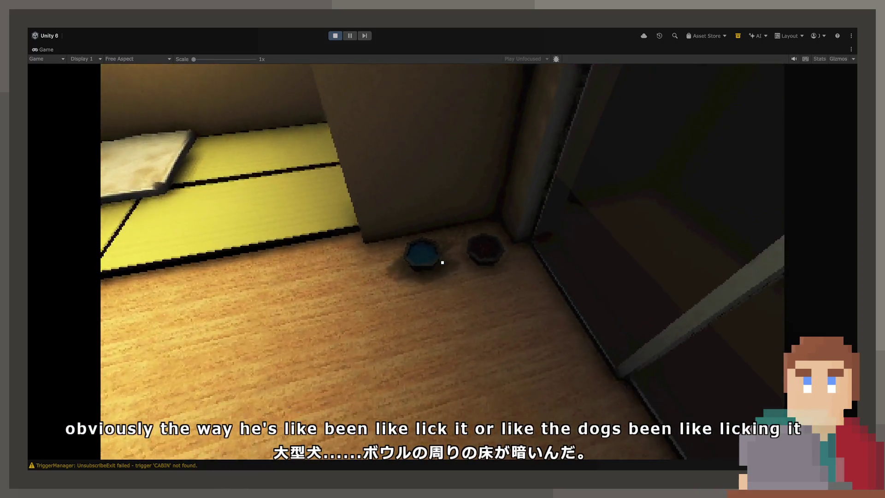
key("w")
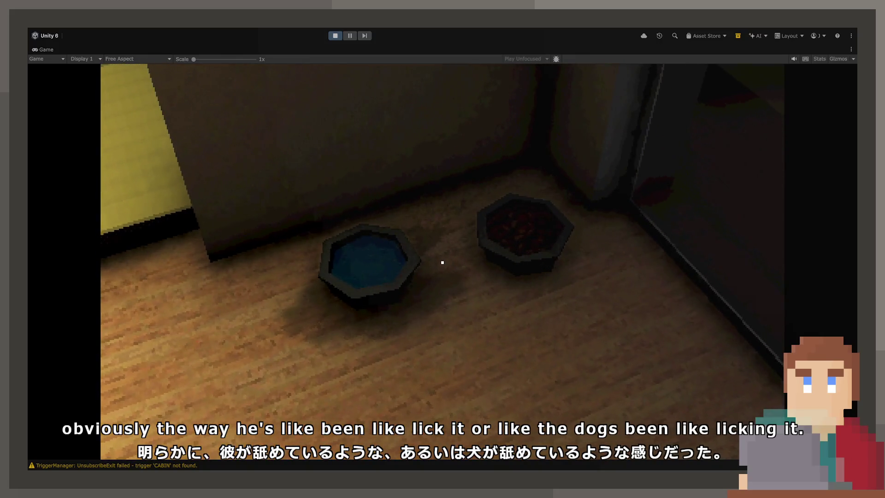
key("s")
key("w")
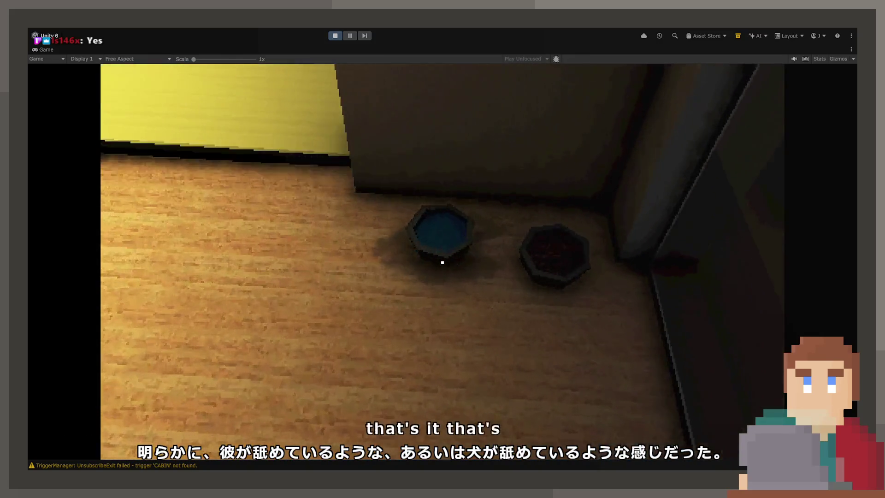
key("w")
key("s")
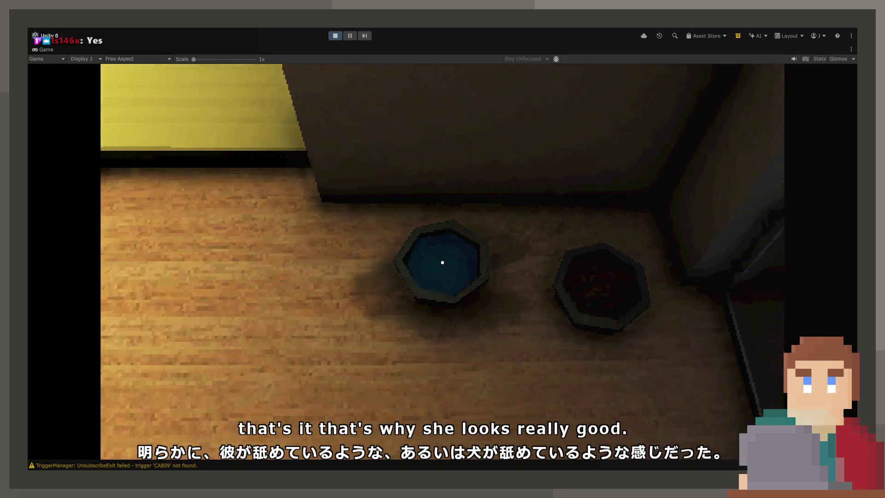
key("w")
key("s")
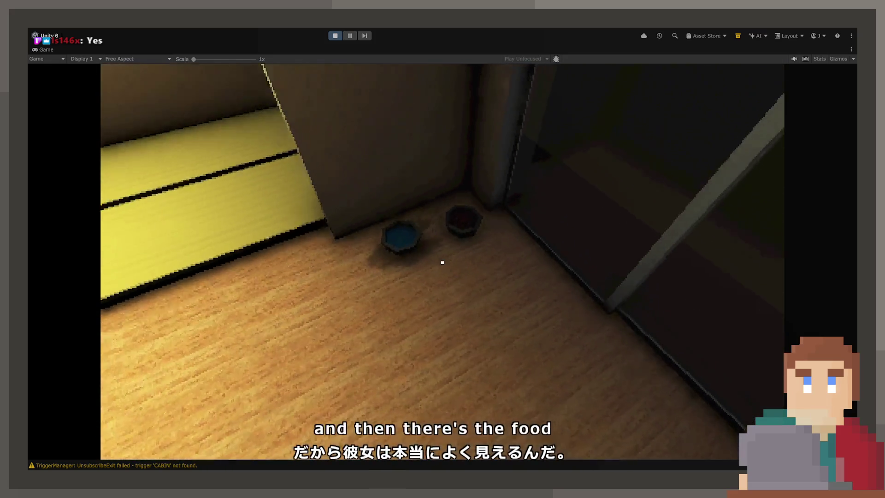
key("w")
key("w")
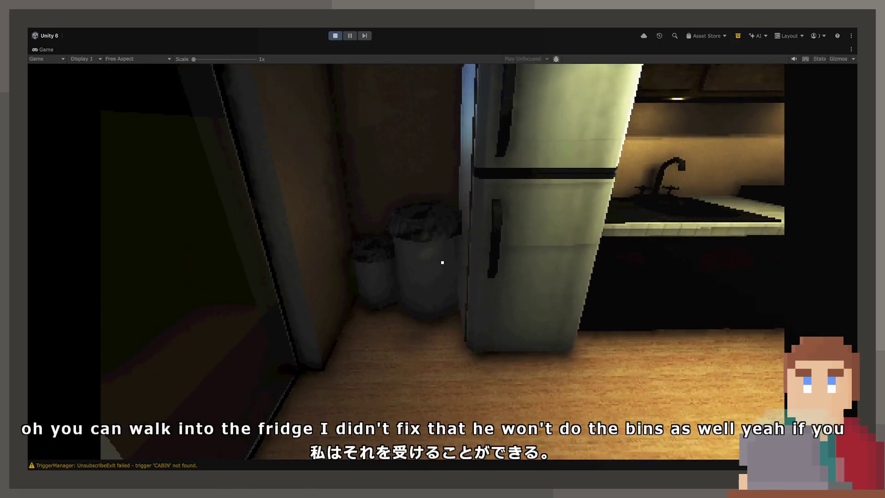
left_click(336, 36)
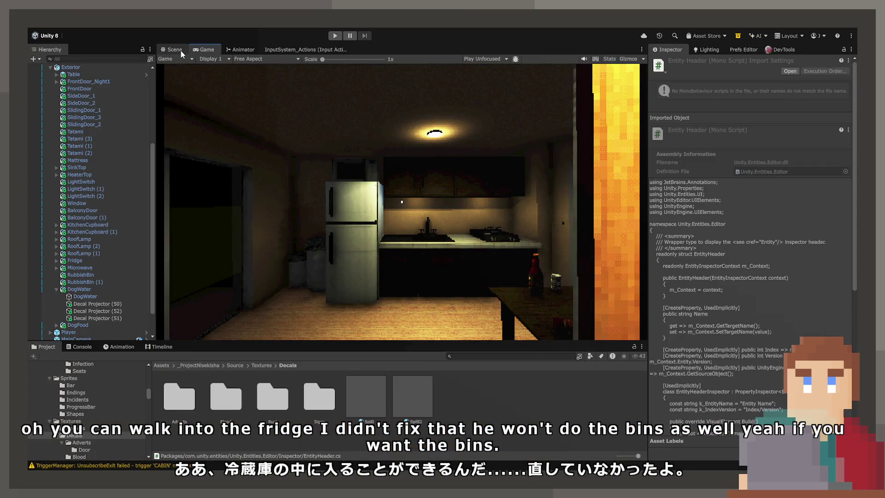
Return to the Scene view and inspect the fridge mesh's materials
left_click(180, 51)
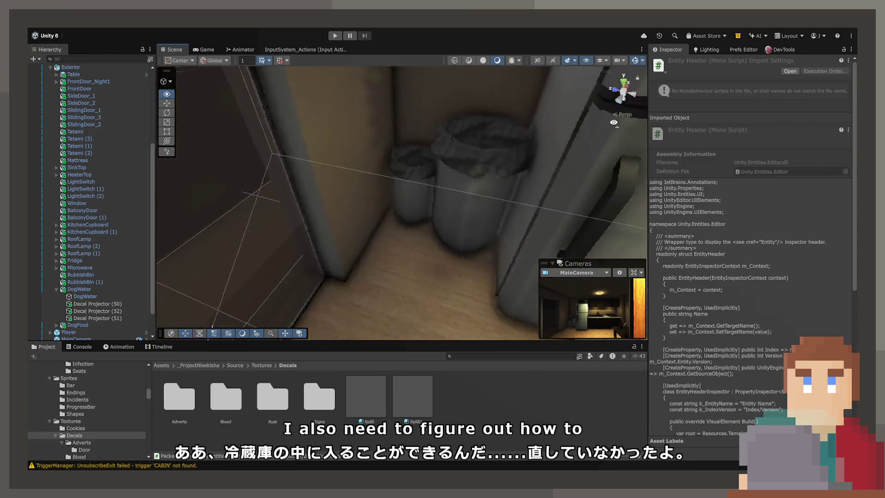
left_click_drag(609, 124, 503, 157)
left_click(422, 174)
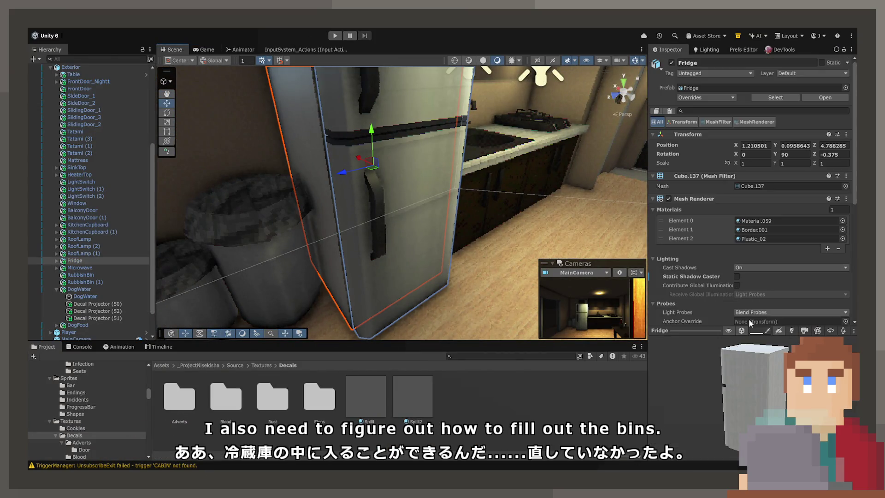
scroll(724, 308, "down", 10)
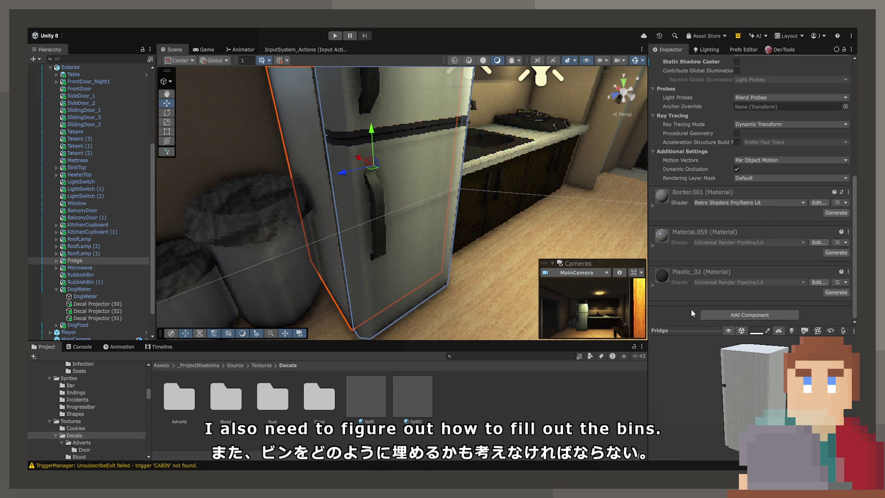
left_click(391, 207)
mouse_move(392, 208)
left_mouse_down()
mouse_move(401, 257)
mouse_move(444, 237)
mouse_move(402, 150)
left_mouse_up()
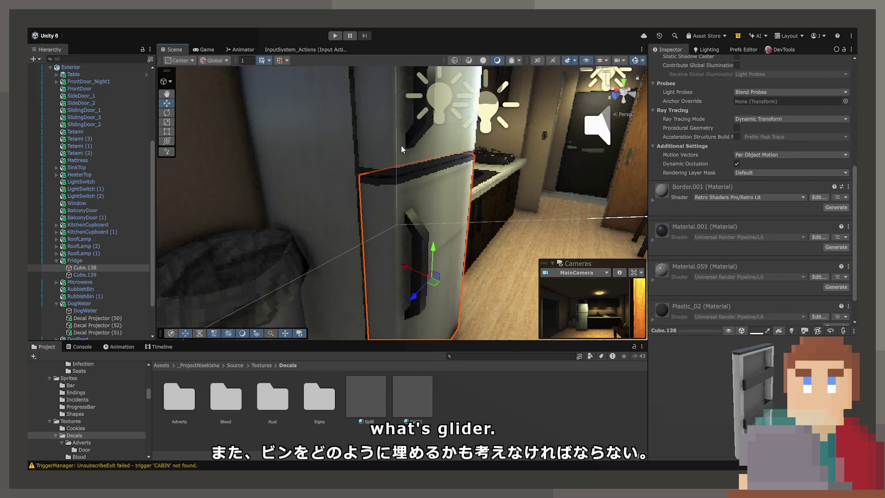
left_click(402, 150, "shift")
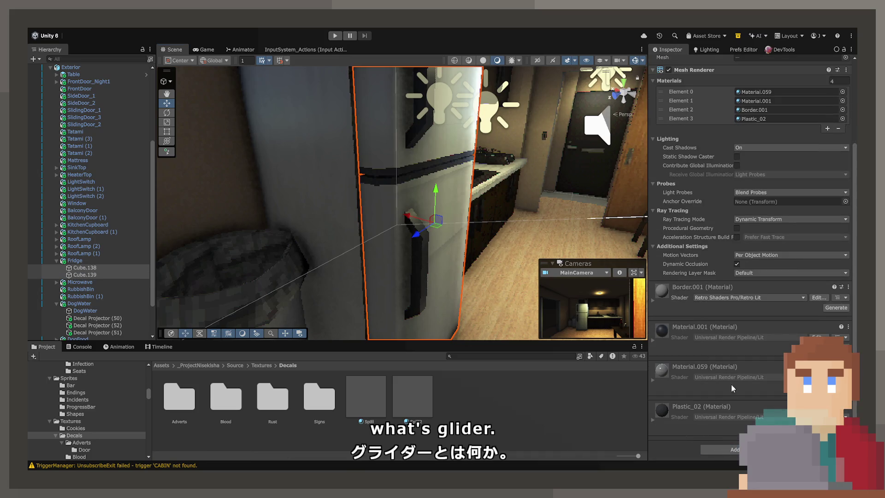
Add a Capsule Collider with height 1 to the larger RubbishBin
left_click(258, 248)
key("f")
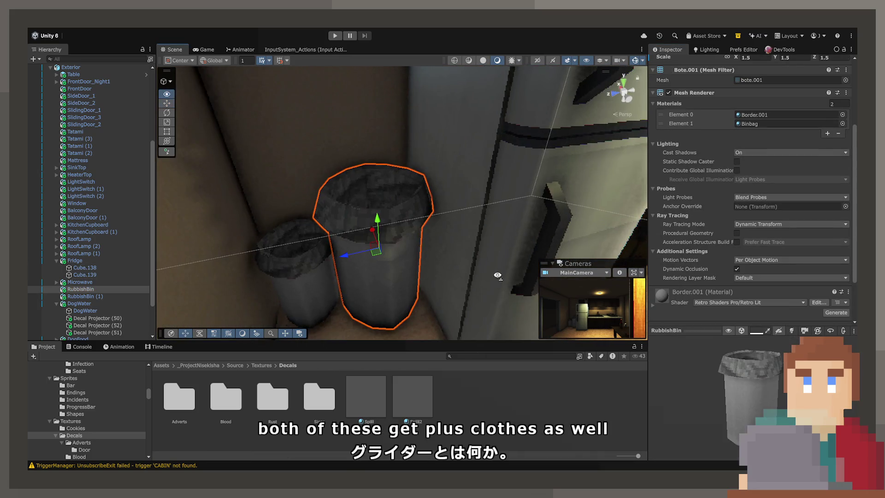
scroll(744, 310, "down", 3)
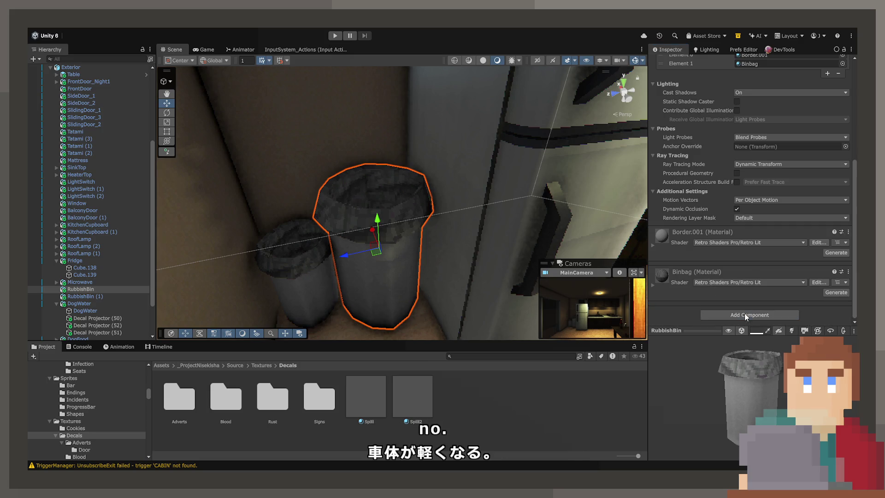
mouse_move(397, 240)
left_mouse_down()
mouse_move(398, 200)
mouse_move(507, 230)
left_mouse_up()
mouse_move(666, 289)
left_mouse_down()
mouse_move(675, 287)
mouse_move(676, 299)
left_mouse_up()
key("ctrl+z")
left_click(745, 298)
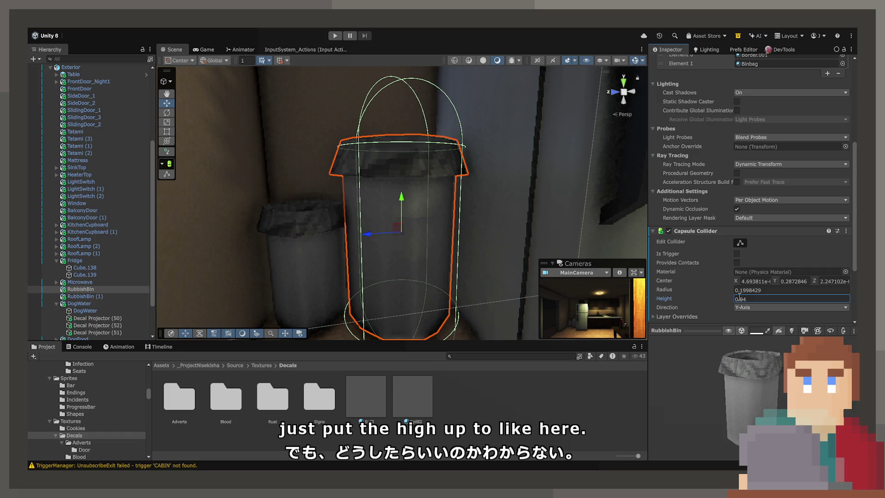
type("1")
key("Return")
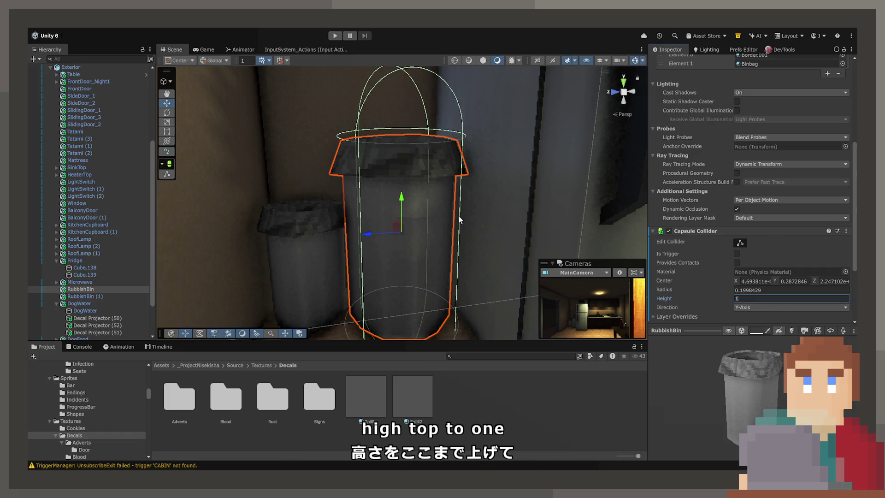
Set the smaller RubbishBin (1) Capsule Collider height to 1
left_click(394, 234)
scroll(730, 299, "down", 3)
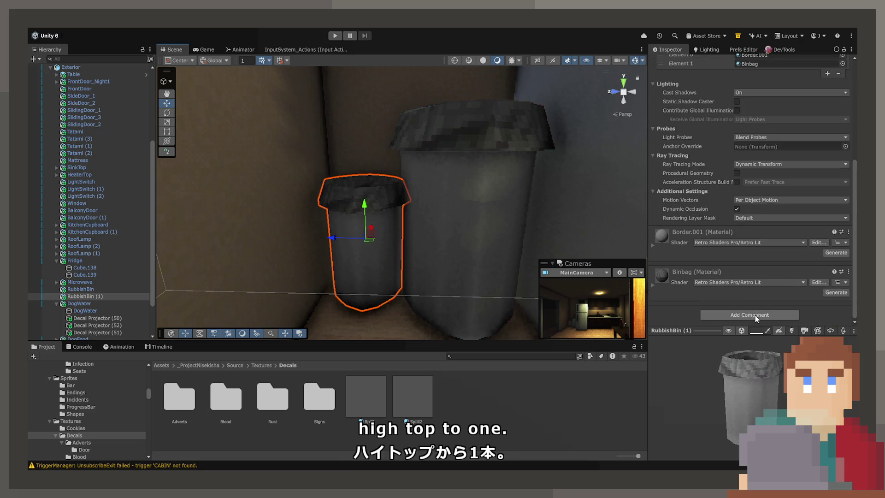
scroll(726, 256, "down", 5)
left_click(784, 202)
type("1")
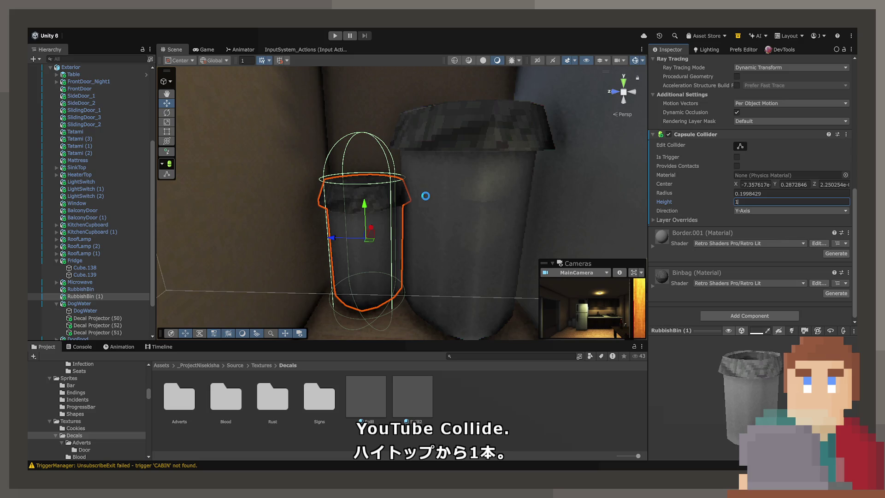
Frame the larger bin and orbit to check the colliders from above
left_click(433, 175)
key("f")
mouse_move(408, 179)
left_mouse_down()
mouse_move(377, 136)
mouse_move(377, 205)
mouse_move(778, 228)
mouse_move(826, 202)
mouse_move(499, 138)
left_mouse_up()
left_click_drag(420, 106, 419, 86)
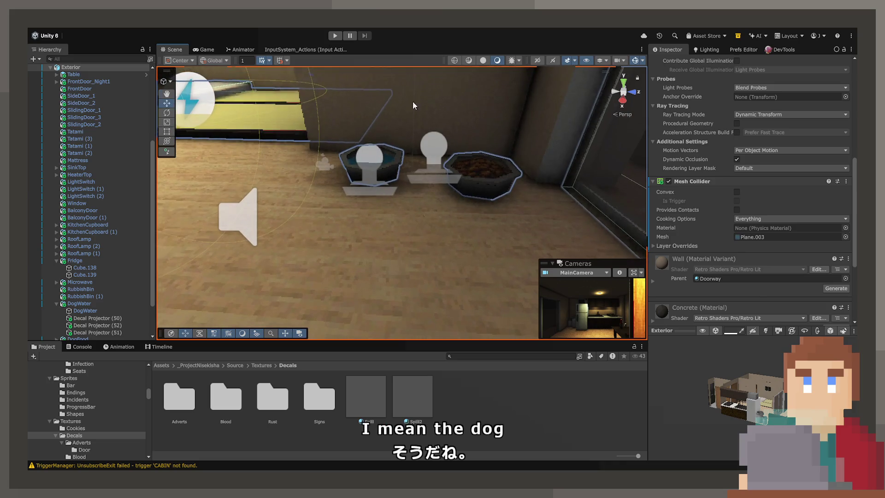
Add a Box Collider to the DogFood bowl, then bring the microwave into close view
left_click(384, 153)
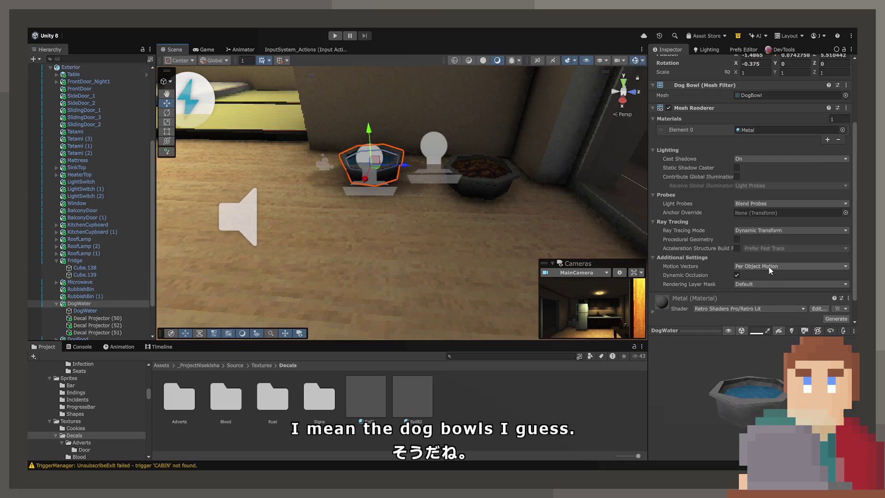
scroll(757, 300, "down", 2)
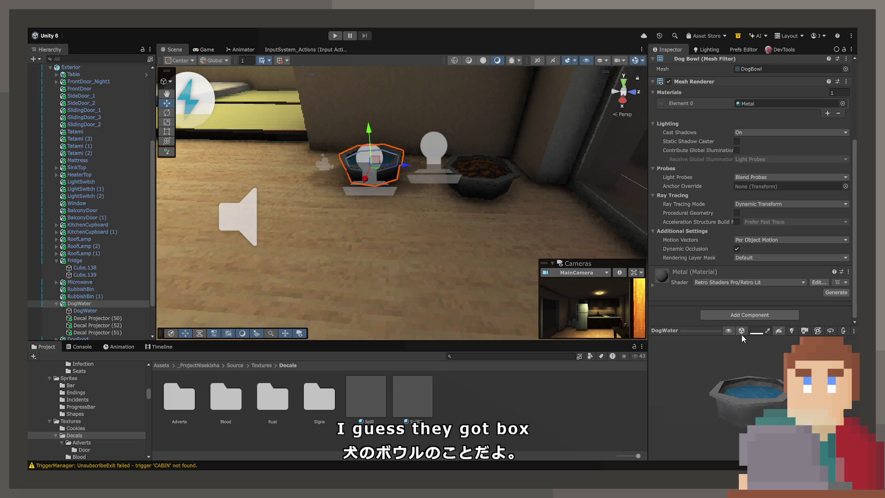
mouse_move(508, 207)
left_mouse_down()
mouse_move(461, 198)
mouse_move(478, 190)
left_mouse_up()
left_click(478, 190)
scroll(689, 292, "down", 2)
left_click(722, 312)
left_click(726, 382)
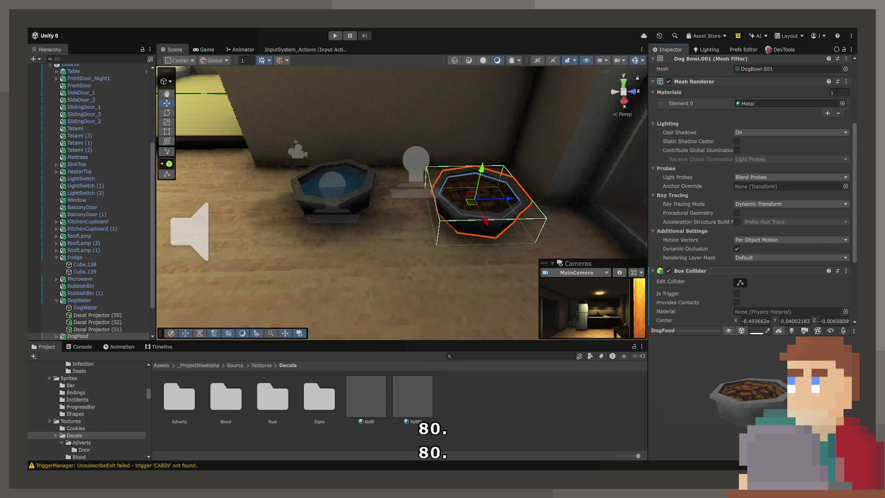
mouse_move(630, 156)
left_mouse_down()
mouse_move(204, 69)
mouse_move(188, 89)
mouse_move(368, 138)
left_mouse_up()
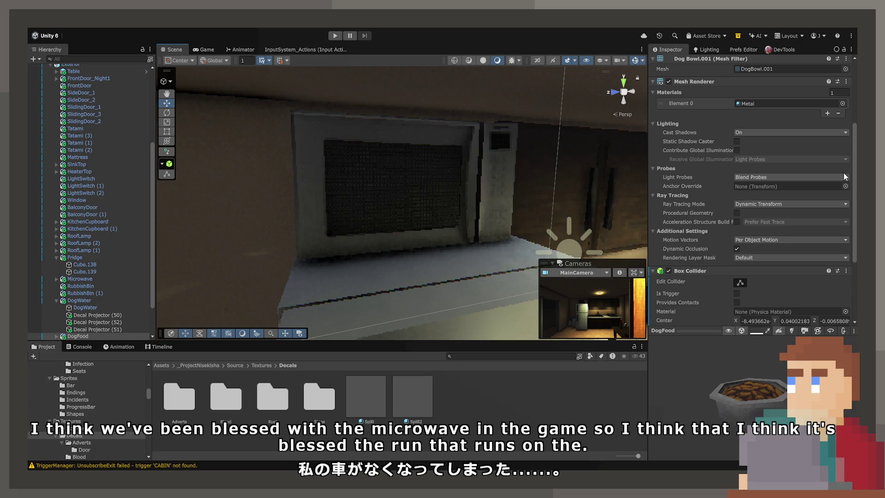
mouse_move(456, 212)
left_mouse_down()
mouse_move(392, 217)
mouse_move(376, 188)
mouse_move(490, 200)
mouse_move(456, 197)
left_mouse_up()
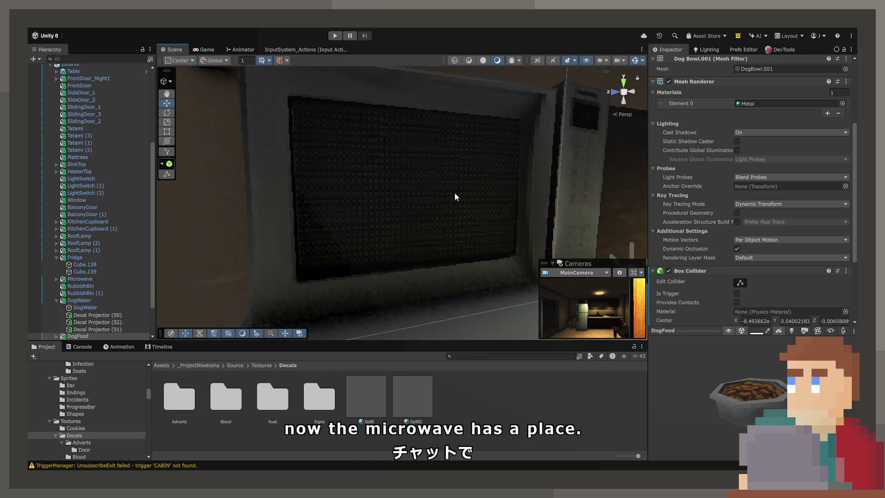
Find the microwave door's microwave_door material and duplicate it
left_click(405, 198)
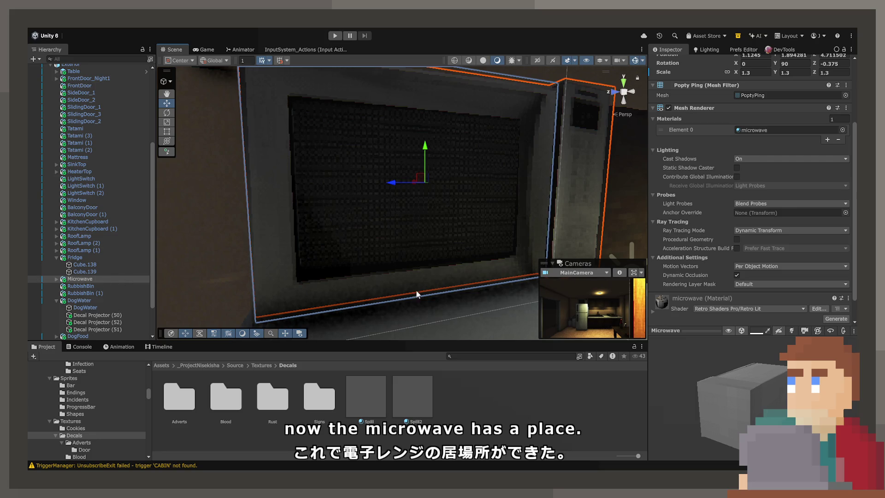
left_click(752, 133)
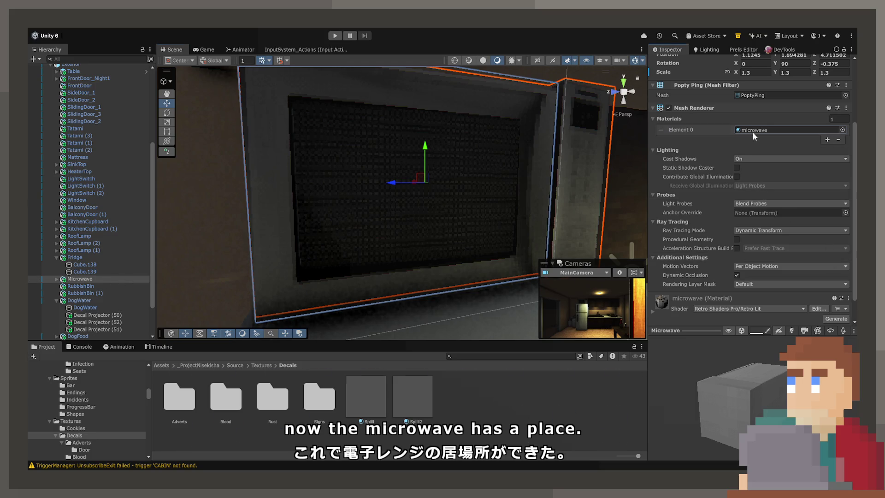
left_click(409, 167)
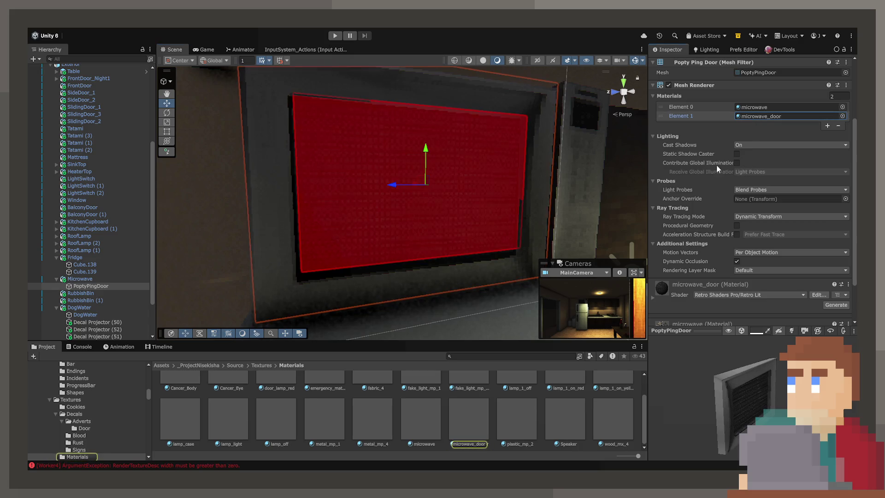
left_click(481, 409)
key("ctrl+d")
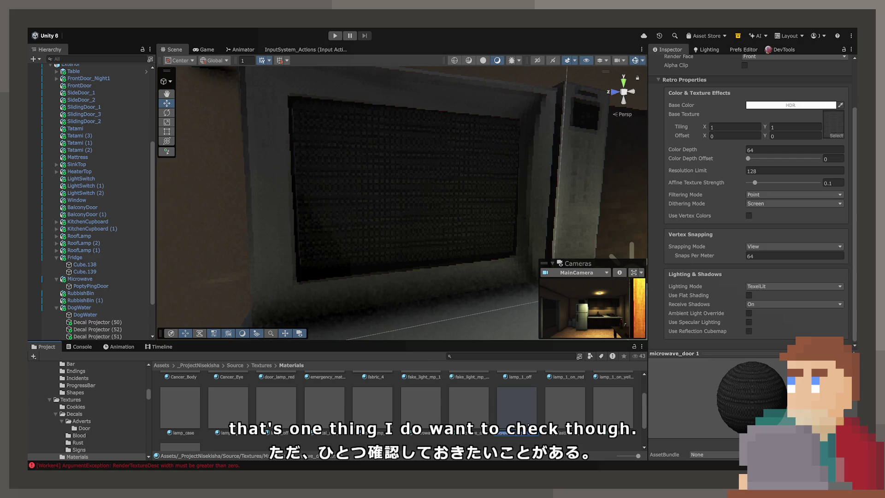
Rename the two door materials to microwave_door_on and microwave_door_off
key("F2")
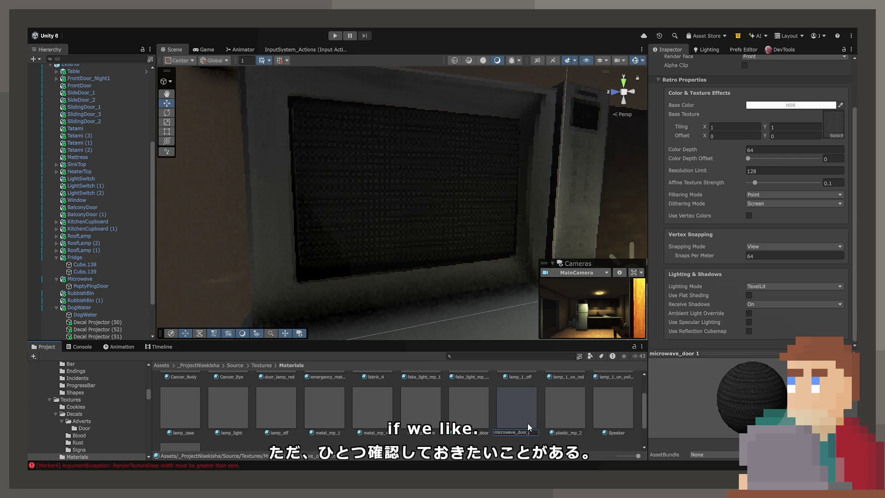
type("_on")
key("Return")
key("Left")
key("F2")
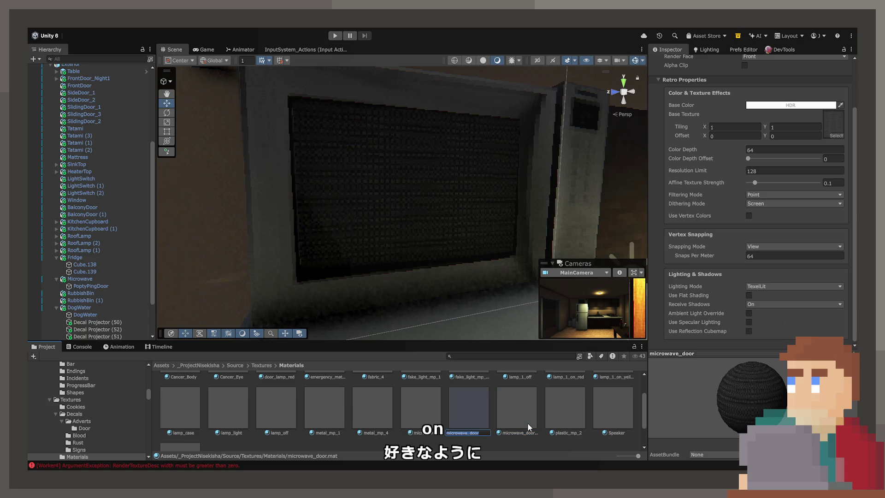
type("_off")
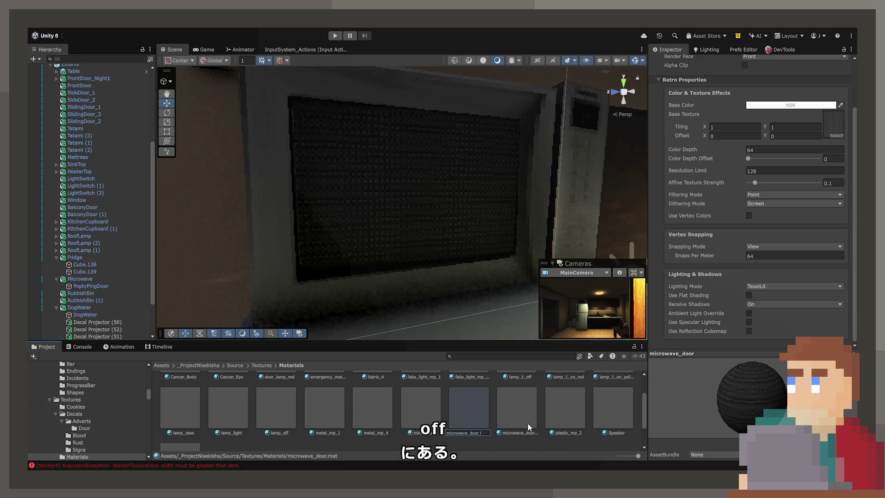
key("Return")
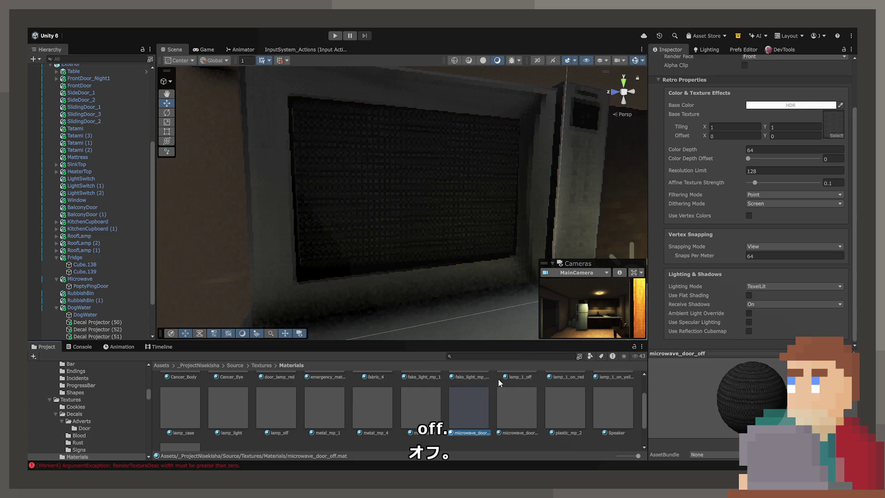
Assign microwave_door_on to PoptyPingDoor's Materials Element 1
left_click(518, 420)
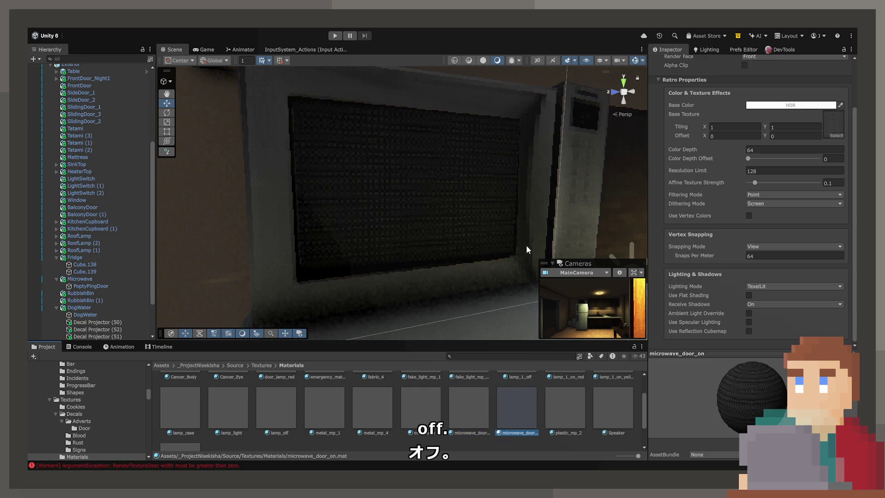
left_click(471, 231)
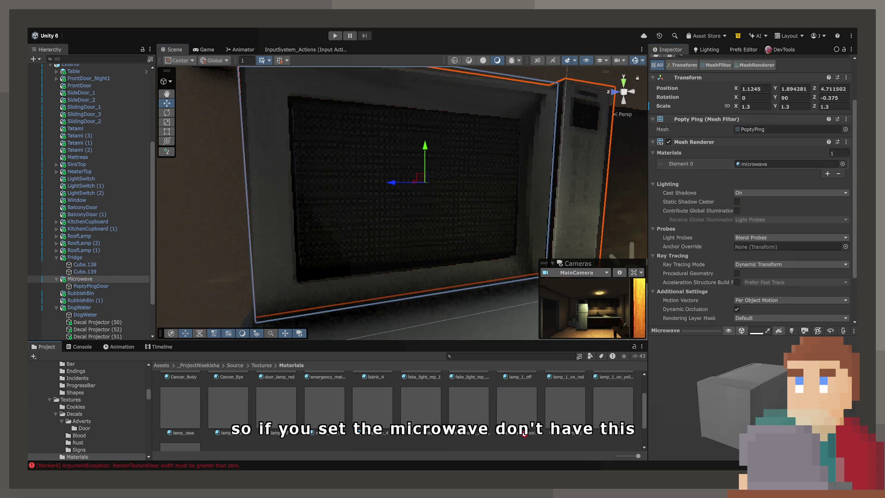
left_click(487, 204)
left_click_drag(754, 157, 765, 150)
double_click(765, 151)
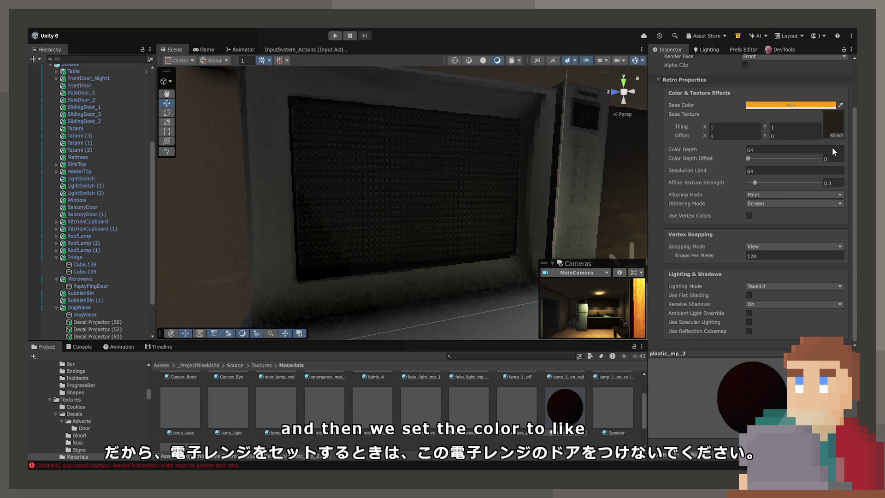
key("ctrl+z")
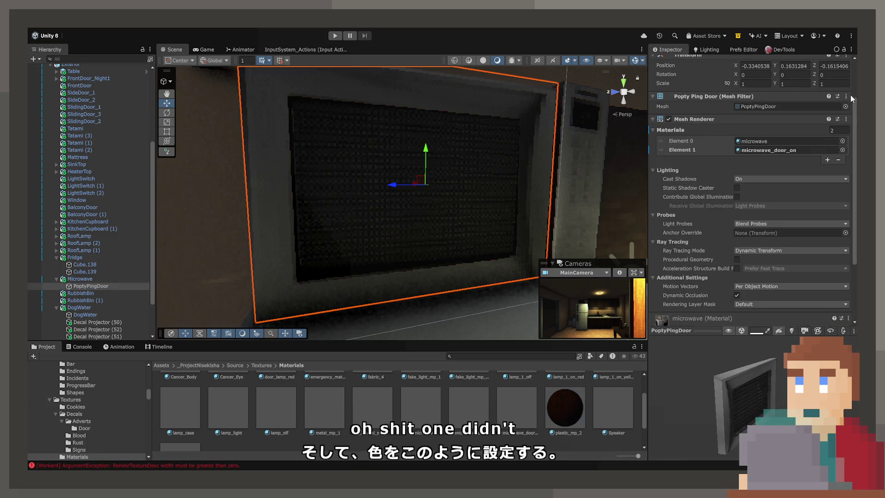
Undo the stray edits and give microwave_door_on a warm orange HDR base colour
key("ctrl+y")
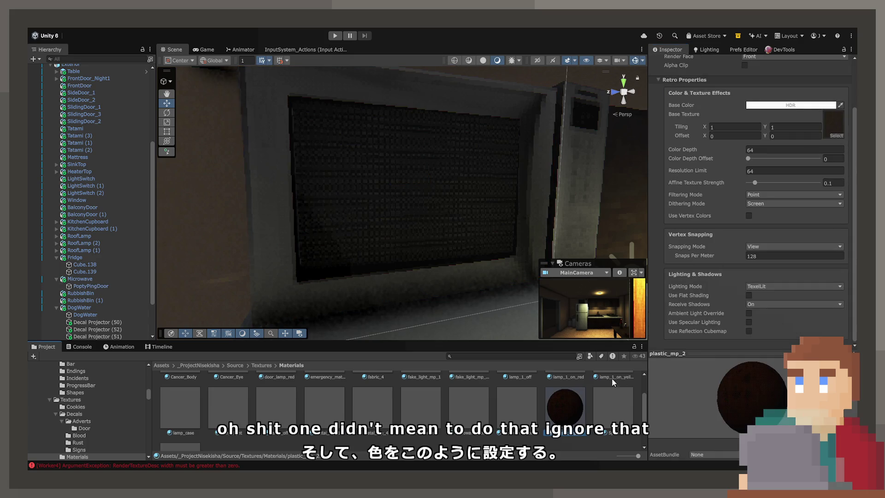
left_click(523, 412)
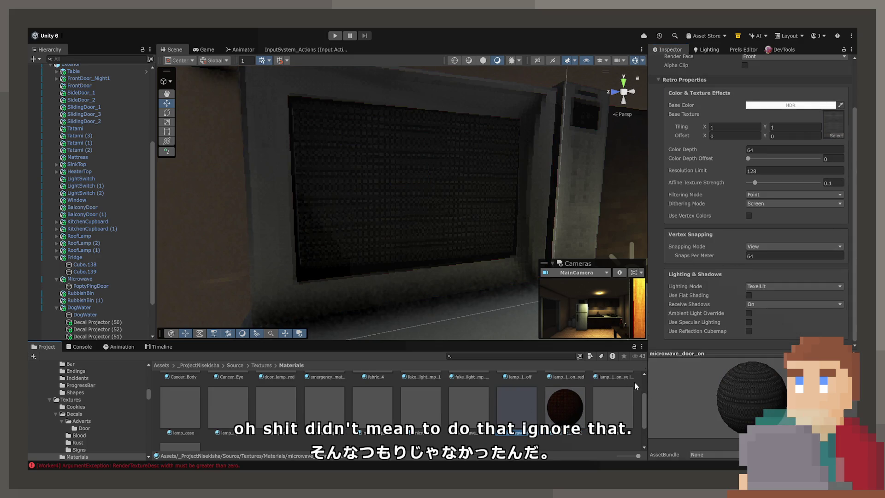
key("ctrl+z")
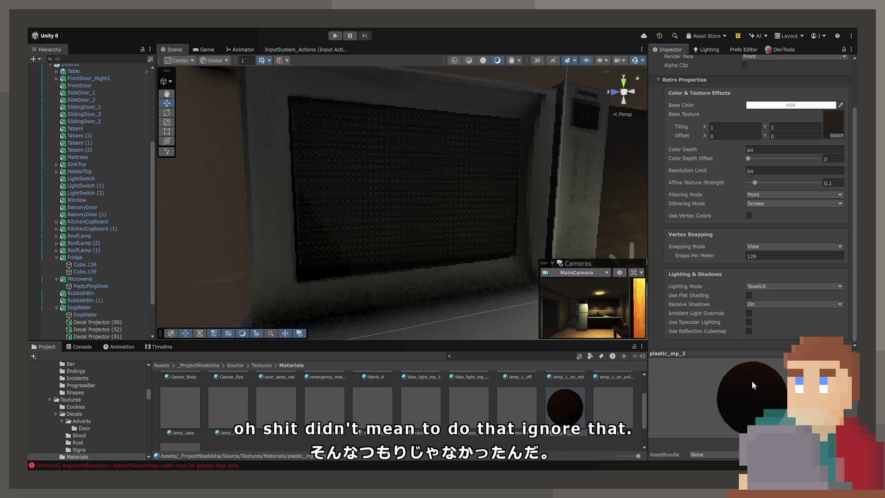
left_click(517, 428)
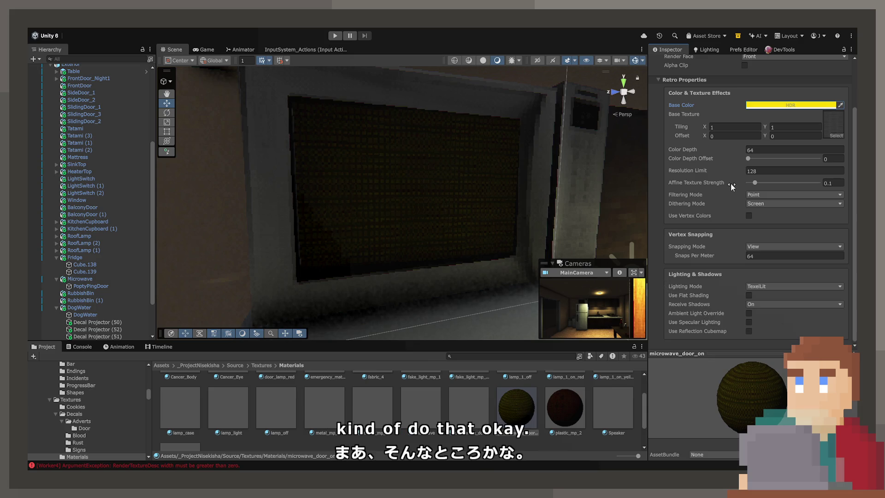
mouse_move(748, 158)
left_mouse_down()
mouse_move(855, 163)
mouse_move(735, 165)
left_mouse_up()
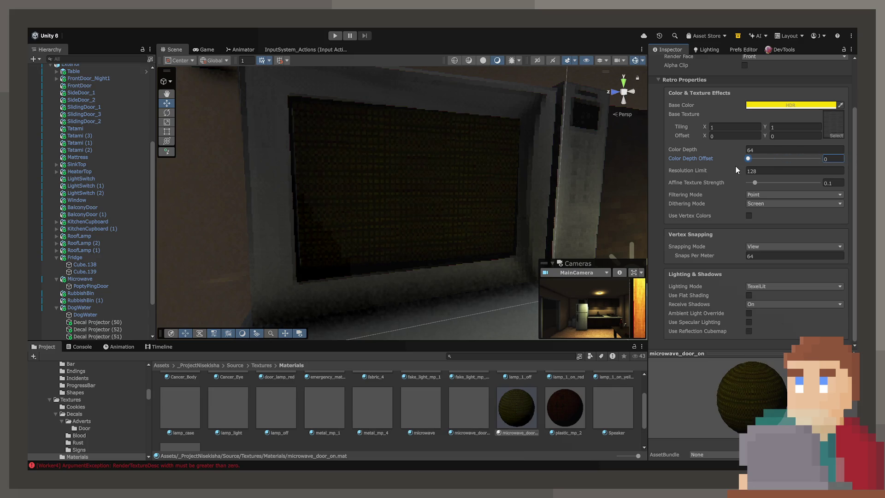
left_click(749, 216)
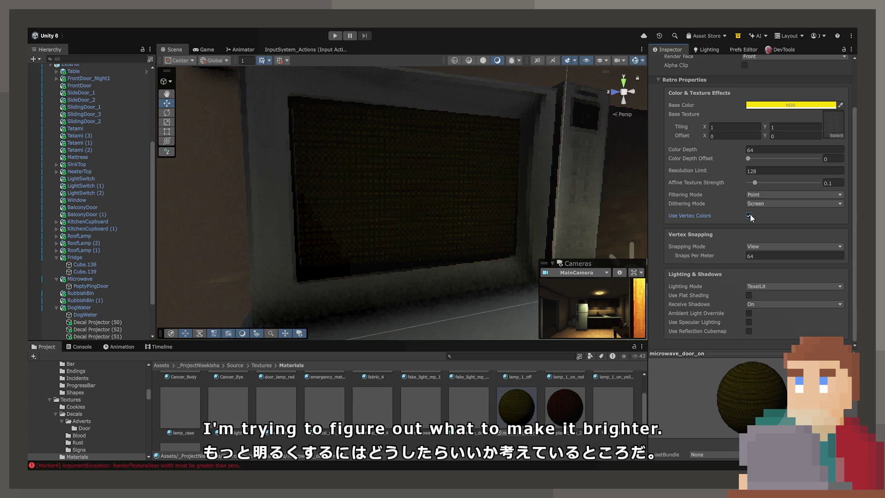
Orbit to a close-up of the glowing microwave, then toward the counter and sink
scroll(749, 218, "up", 3)
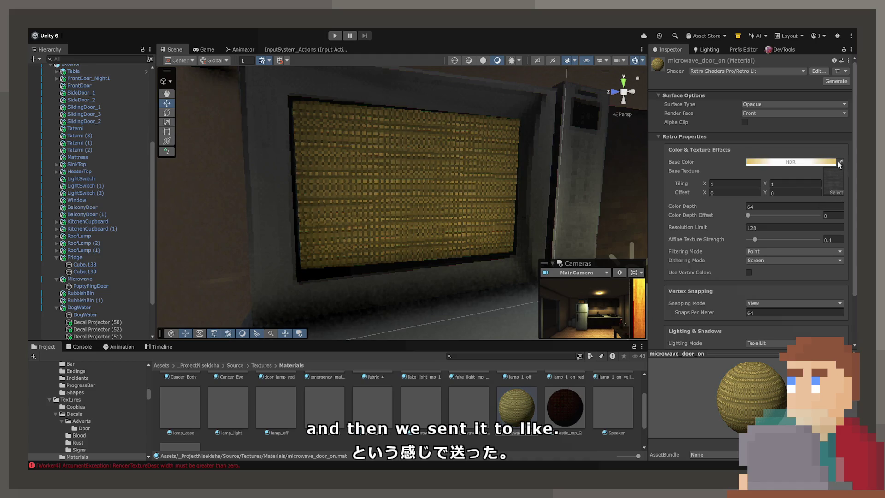
scroll(403, 212, "down", 5)
mouse_move(343, 197)
left_mouse_down()
mouse_move(326, 189)
mouse_move(345, 193)
left_mouse_up()
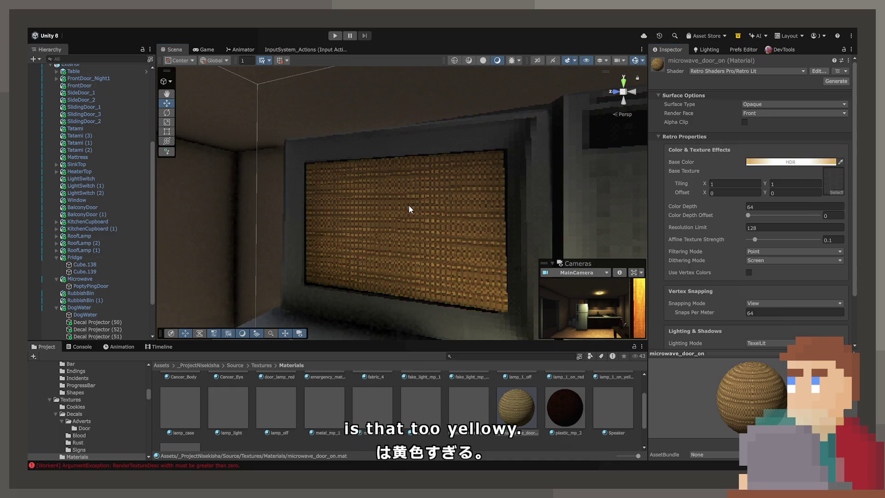
scroll(411, 208, "down", 10)
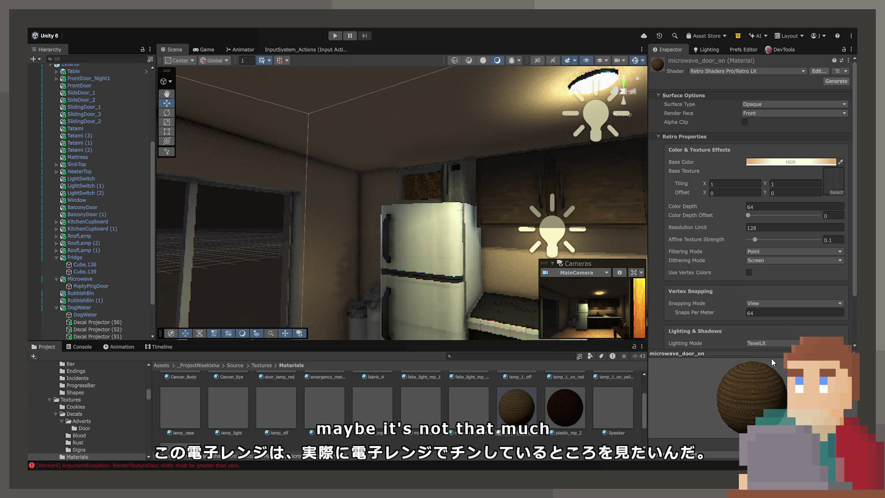
mouse_move(516, 277)
left_mouse_down()
mouse_move(476, 275)
mouse_move(451, 243)
mouse_move(410, 231)
mouse_move(532, 264)
mouse_move(546, 253)
mouse_move(379, 201)
left_mouse_up()
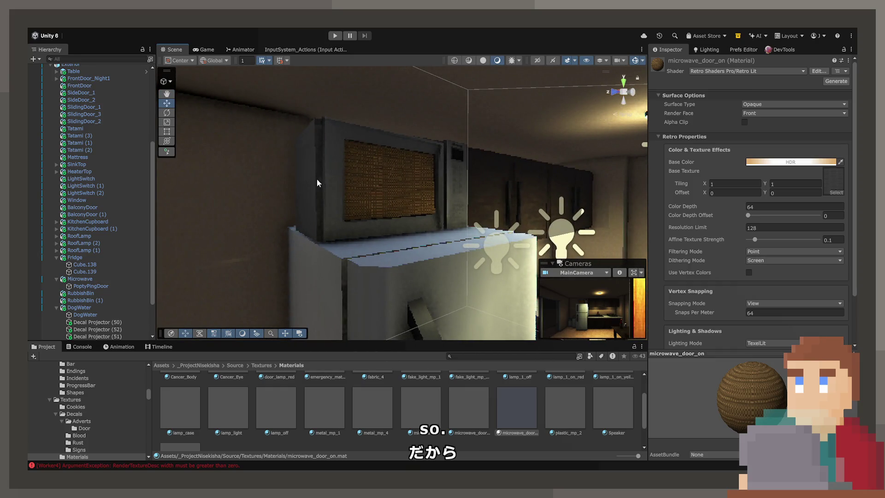
Set the Microwave Audio Source to Spatial Blend 1, Max Distance 10, Play On Awake off
left_click(300, 196)
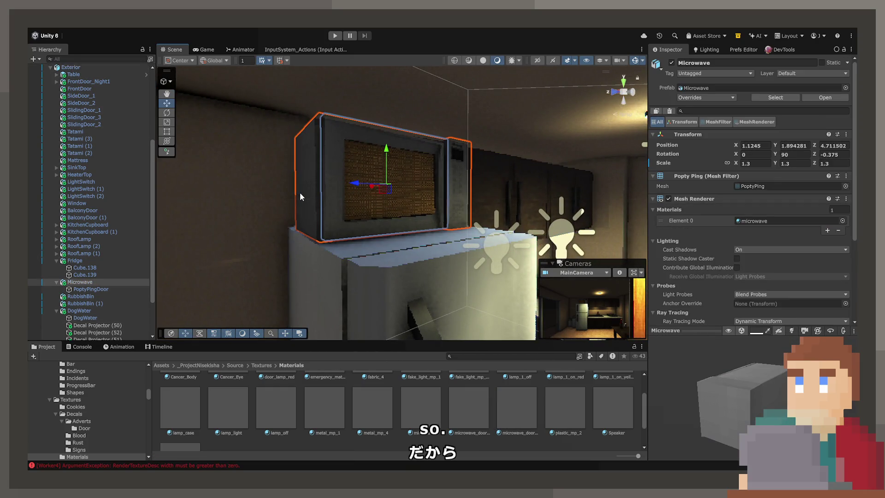
scroll(781, 237, "down", 15)
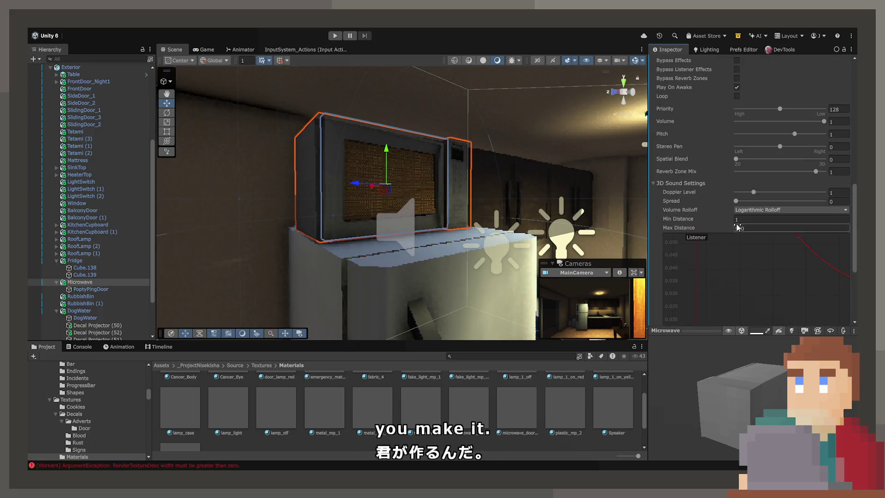
left_click_drag(772, 160, 856, 168)
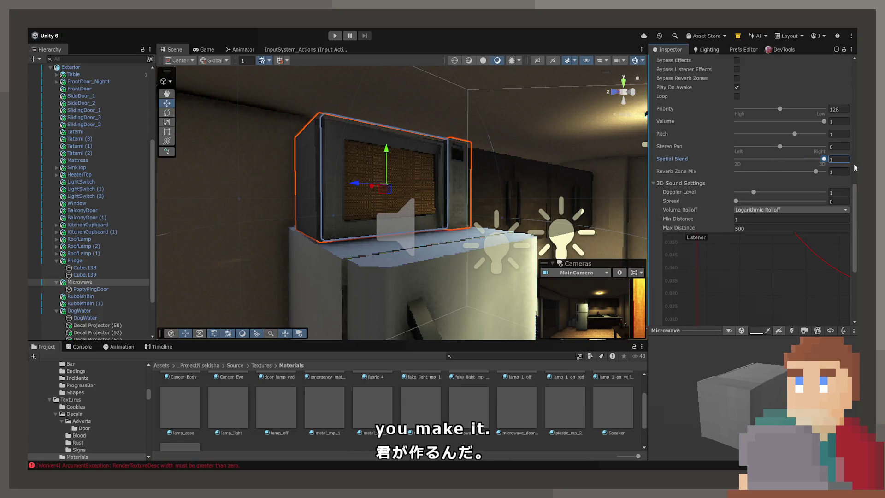
left_click(756, 226)
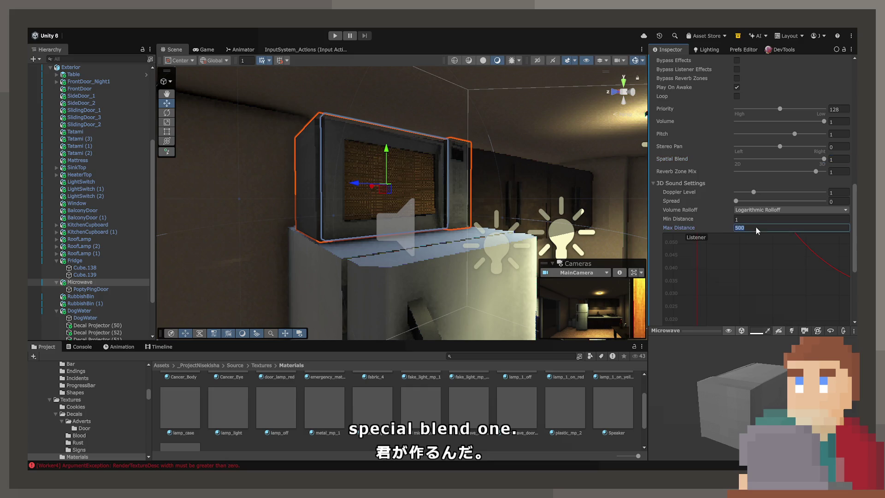
type("10")
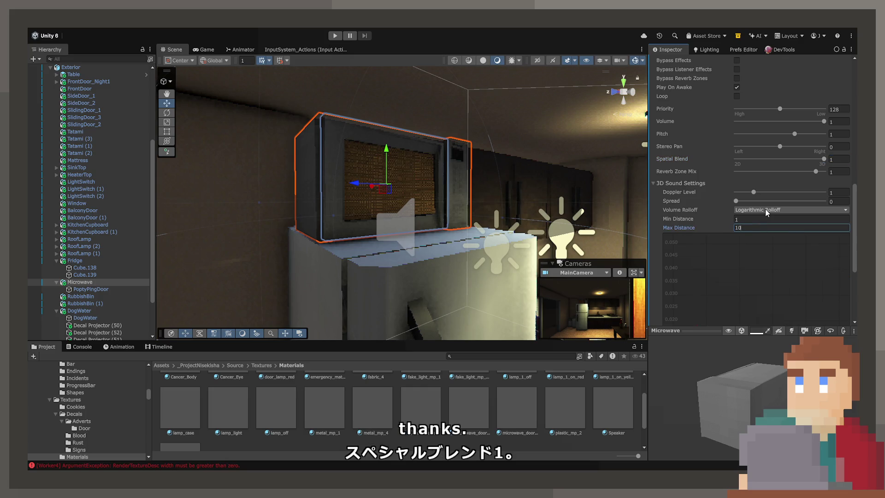
scroll(574, 191, "down", 10)
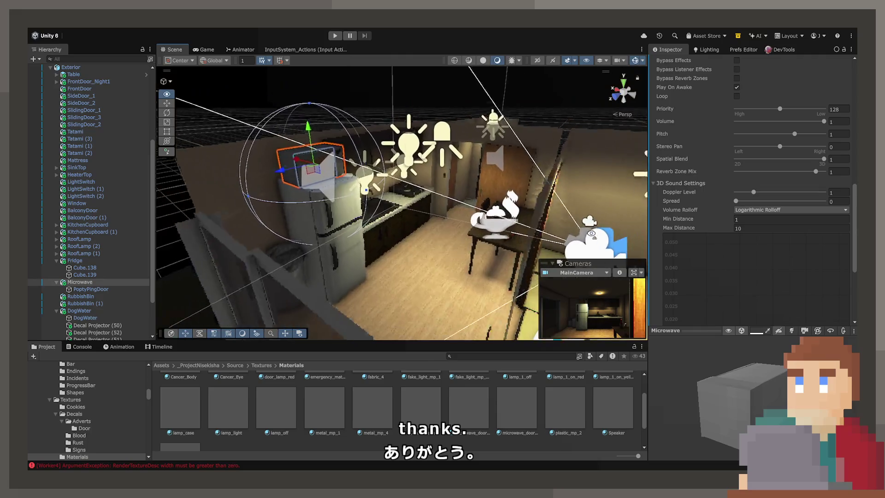
key("f")
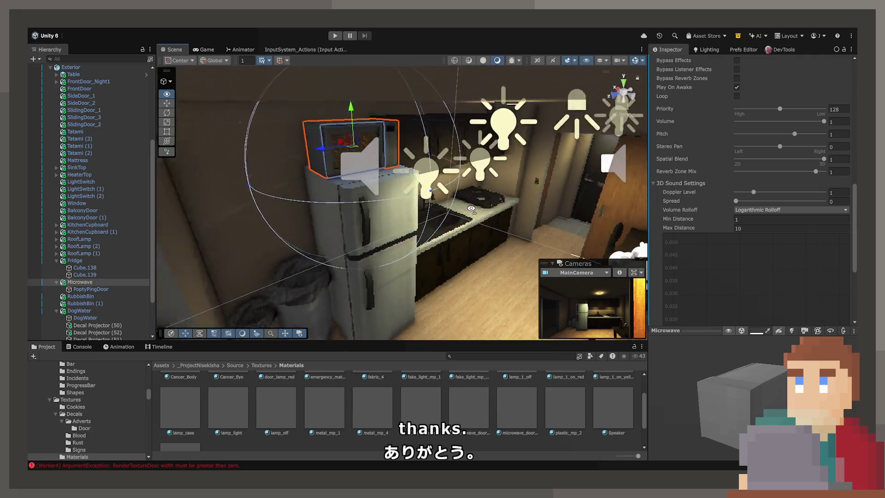
scroll(687, 203, "up", 5)
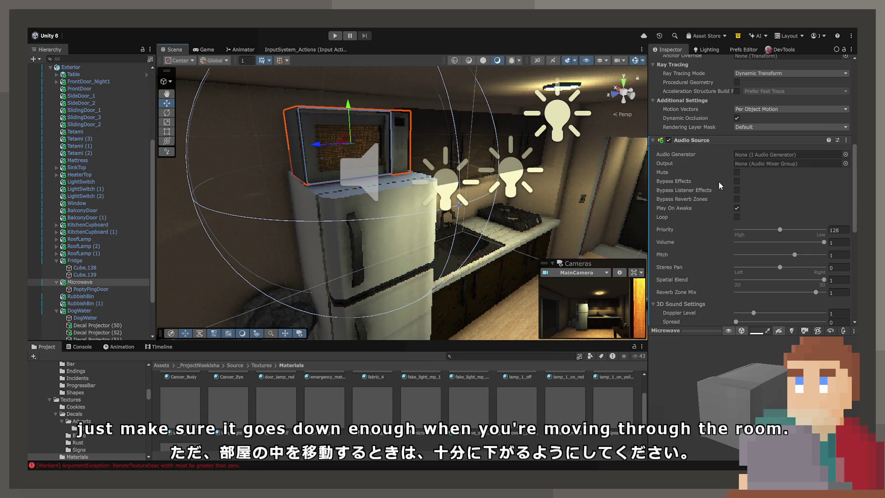
left_click(736, 208)
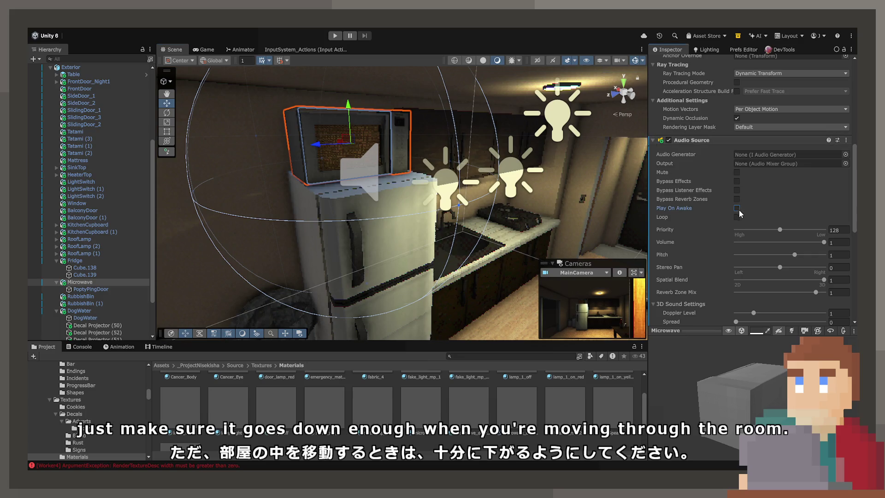
left_click(661, 141)
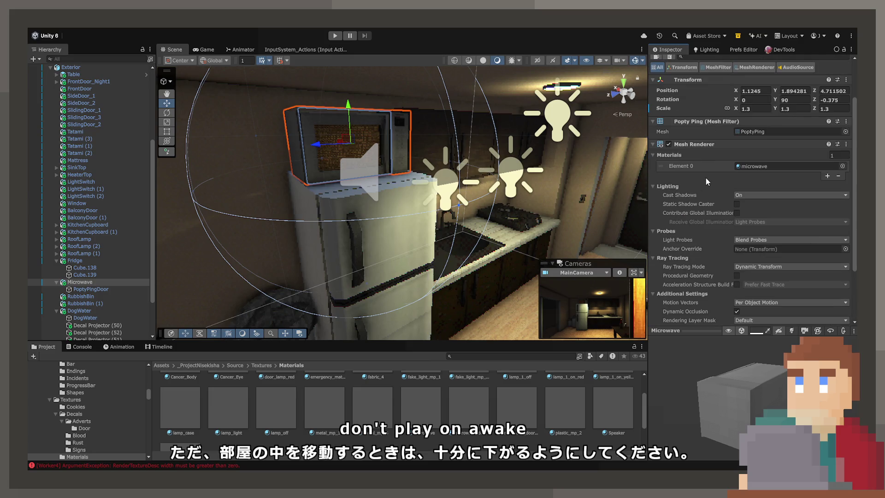
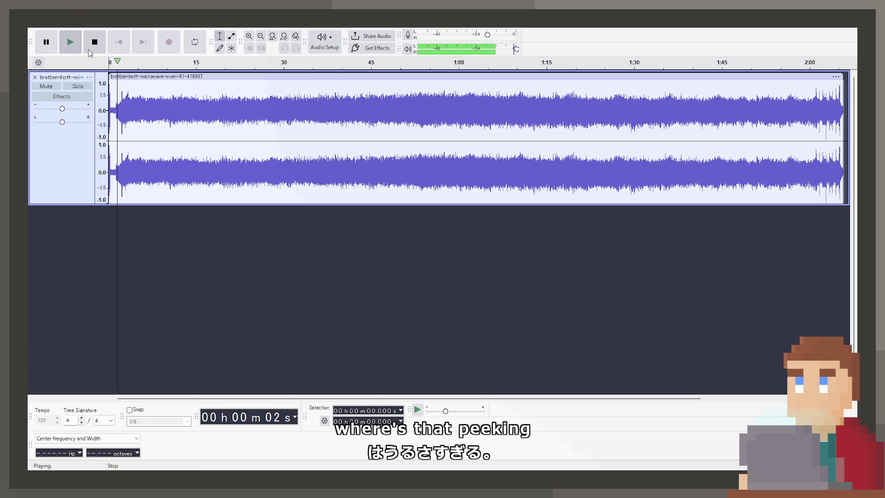
Split the startup sound off at 5.624 s and move the remainder right to about 13 s
left_click(96, 46)
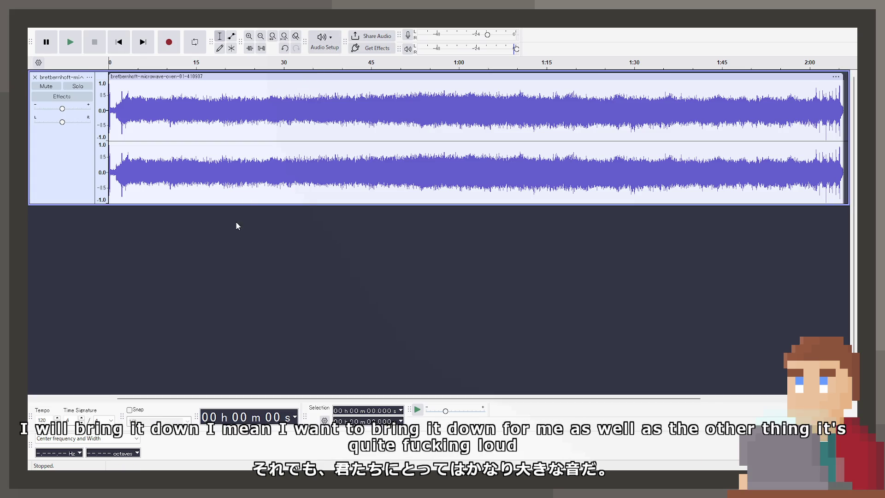
key("space")
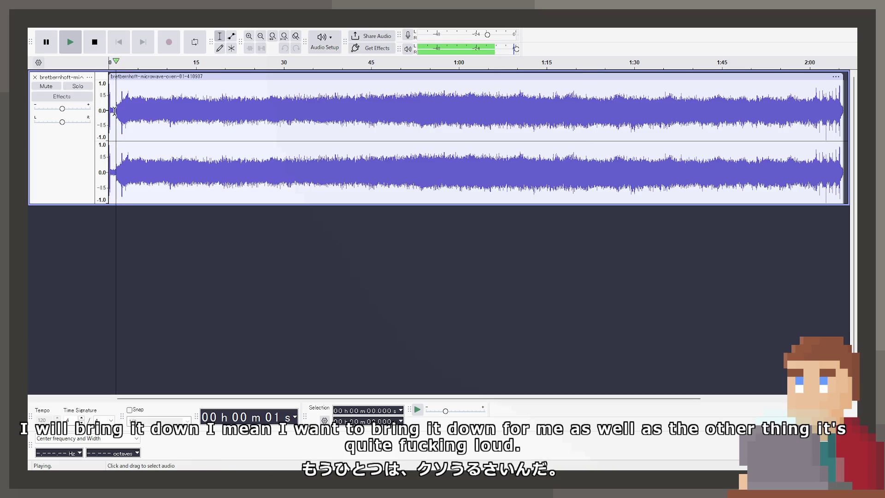
scroll(115, 112, "up", 2)
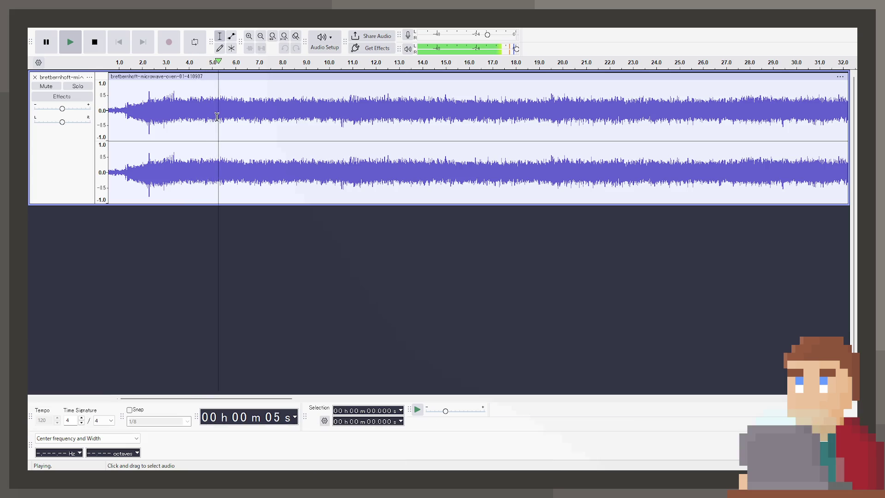
mouse_move(228, 111)
left_mouse_down()
mouse_move(255, 111)
mouse_move(226, 111)
left_mouse_up()
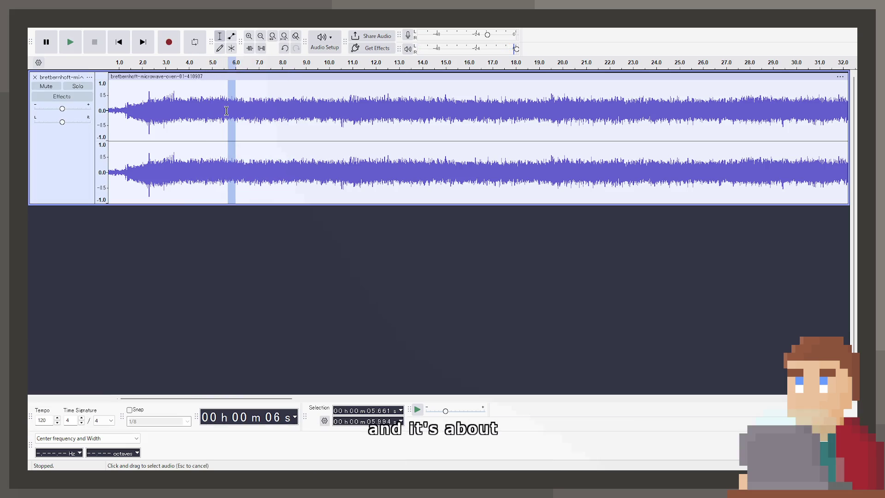
left_click(226, 109)
left_click(227, 108)
key("ctrl+i")
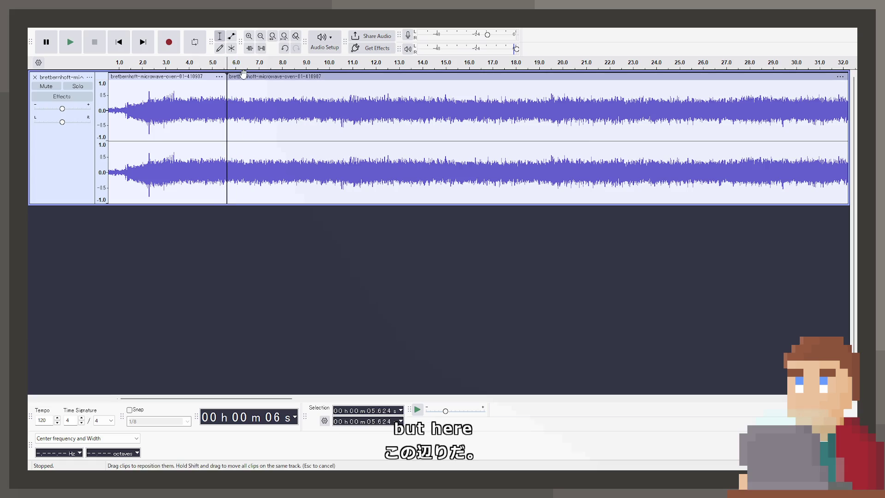
left_click_drag(244, 74, 420, 75)
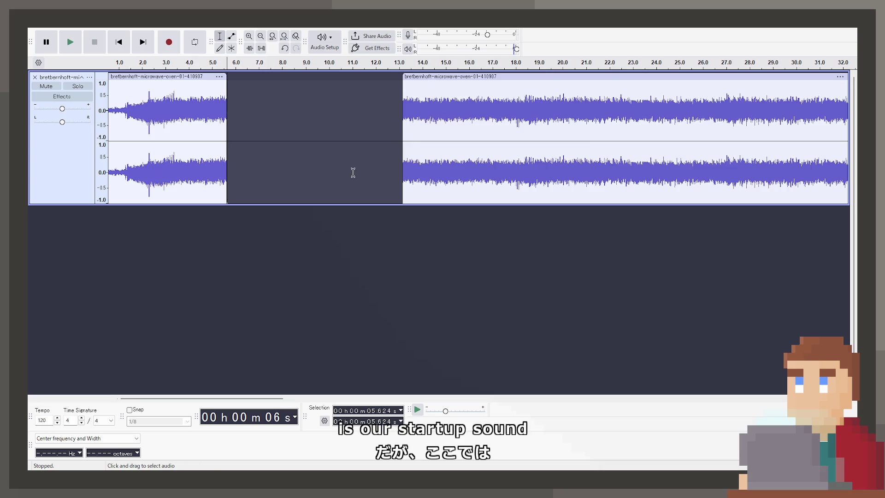
Split out the 26.8–31.2 s hum, place it at about 8 s, and duplicate it onto a new track
scroll(353, 173, "down", 3)
left_click(370, 123)
key("space")
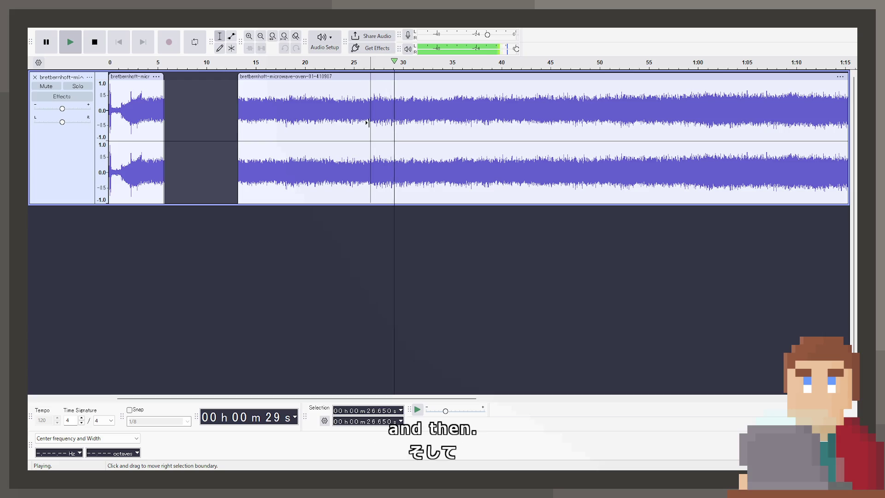
key("space")
left_click_drag(373, 105, 416, 108)
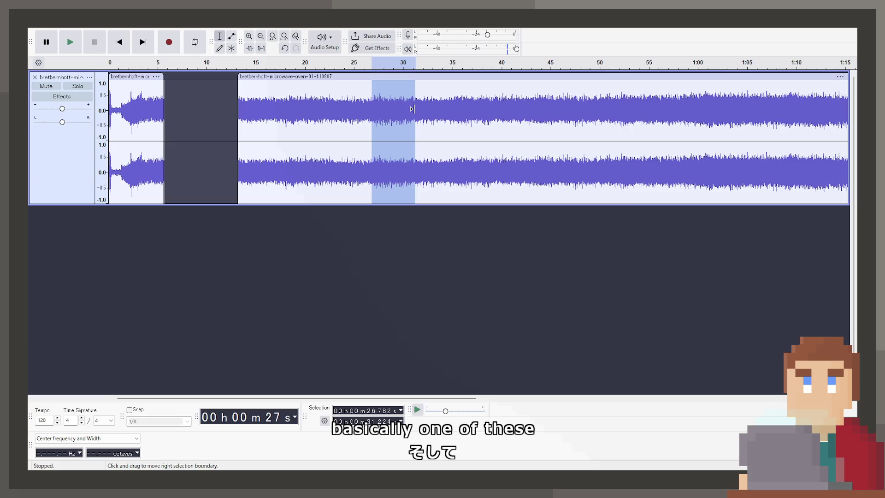
key("ctrl+i")
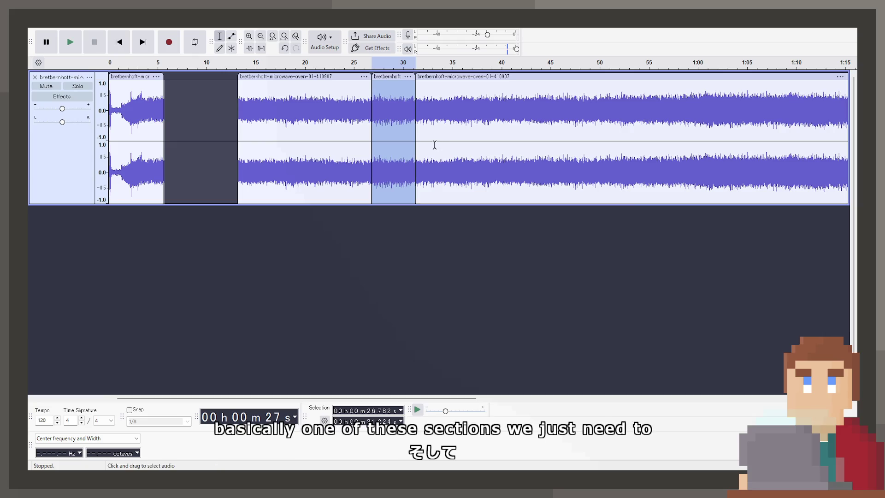
left_click_drag(431, 76, 539, 76)
mouse_move(383, 77)
left_mouse_down()
mouse_move(197, 92)
mouse_move(402, 87)
left_mouse_up()
left_click_drag(203, 76, 218, 75)
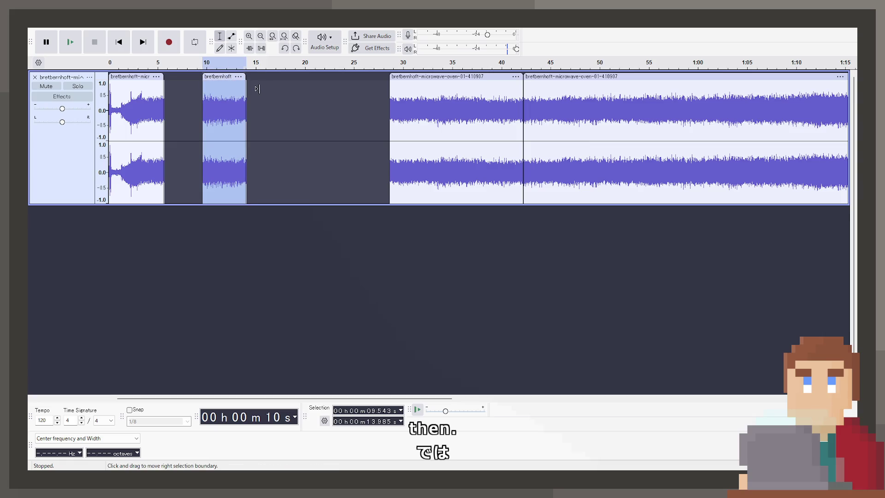
key("ctrl+z")
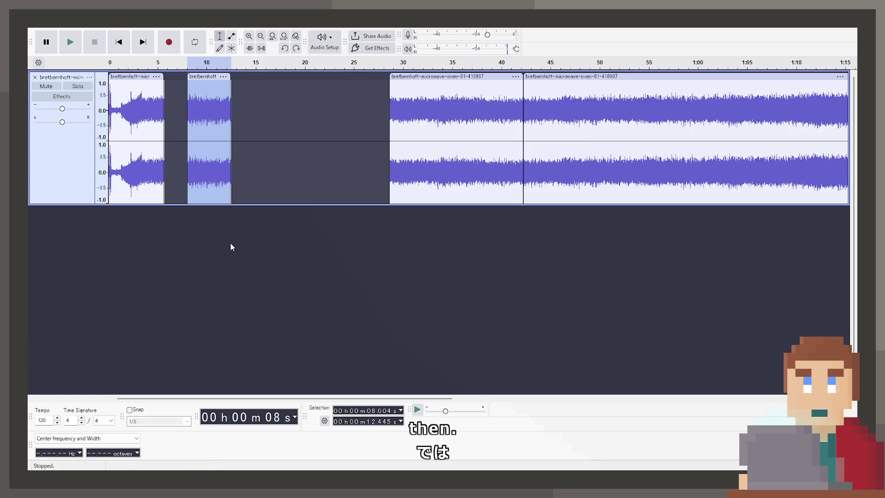
key("ctrl+d")
Position the Audio 1 copy to start near 12.1 s and audition the join from 7.41 s
left_click_drag(199, 212, 239, 212)
scroll(218, 190, "up", 3, "ctrl")
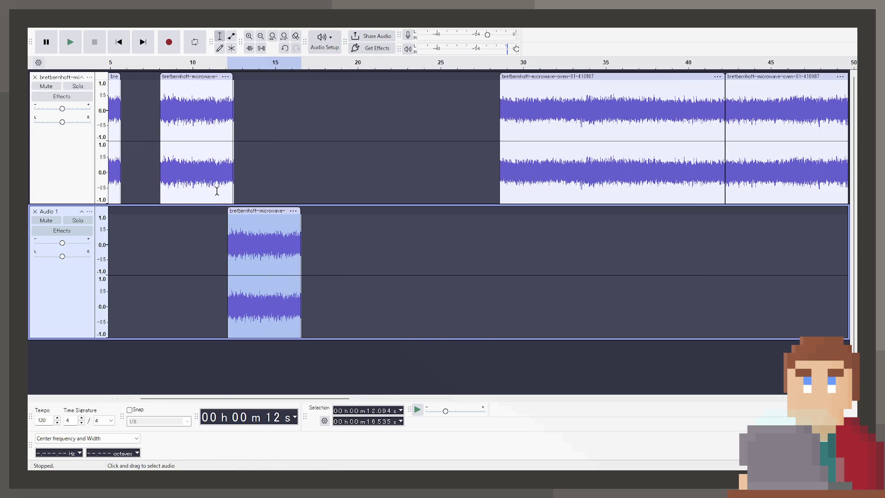
scroll(332, 271, "down", 1, "ctrl")
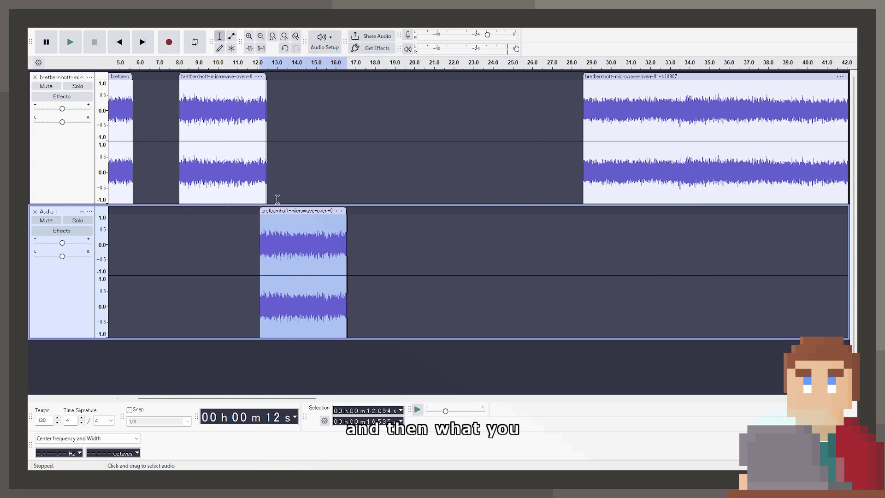
scroll(259, 212, "up", 1, "ctrl")
left_click_drag(272, 212, 270, 212)
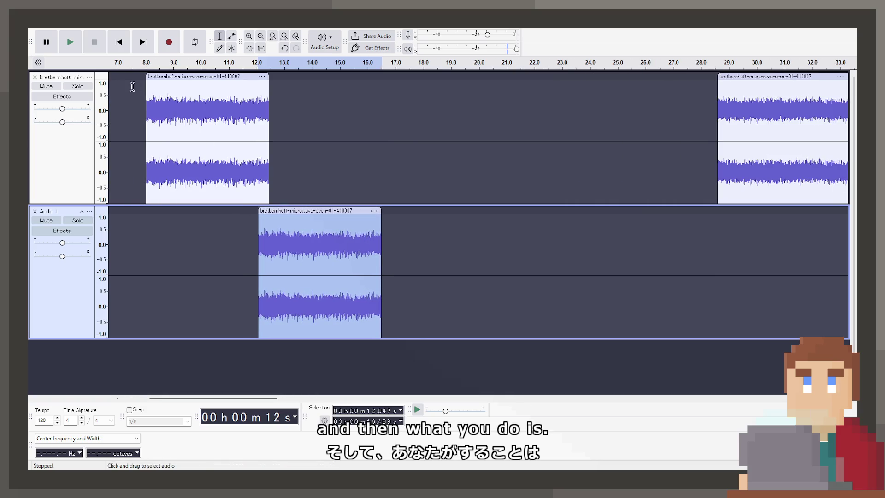
left_click(130, 91)
key("space")
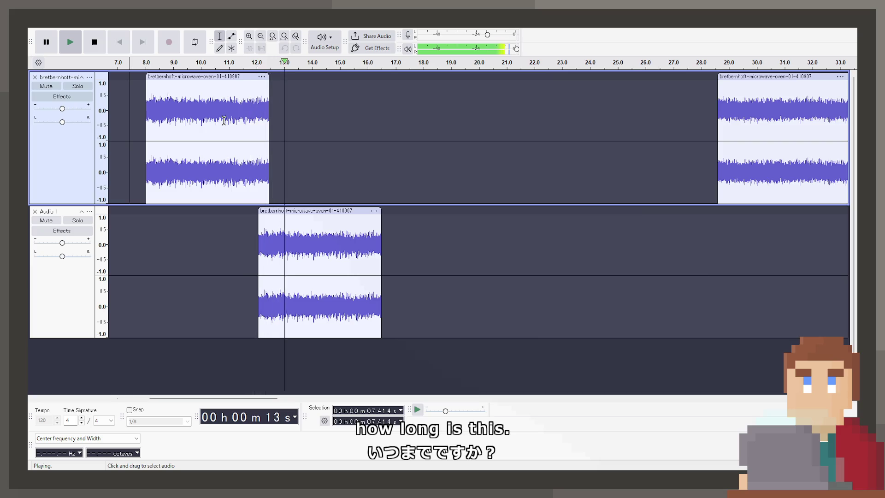
key("space")
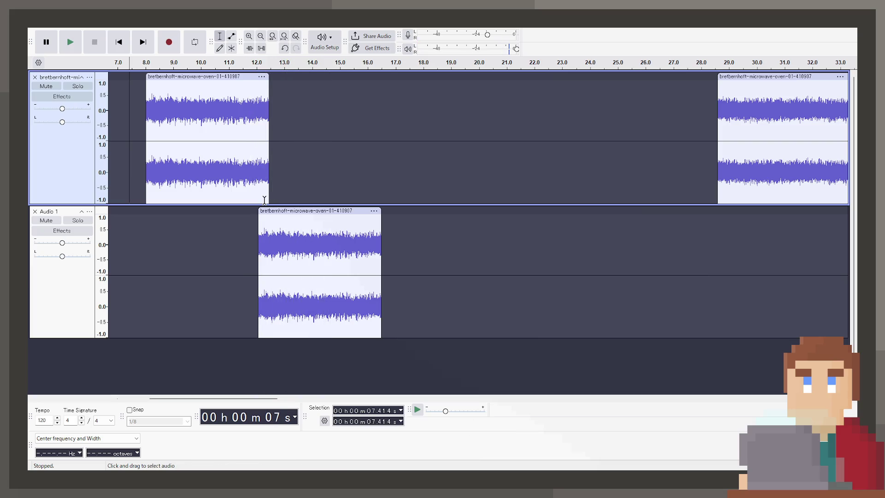
Split the Audio 1 clip at 12.445 s and move its remainder further right
left_click_drag(269, 199, 258, 198)
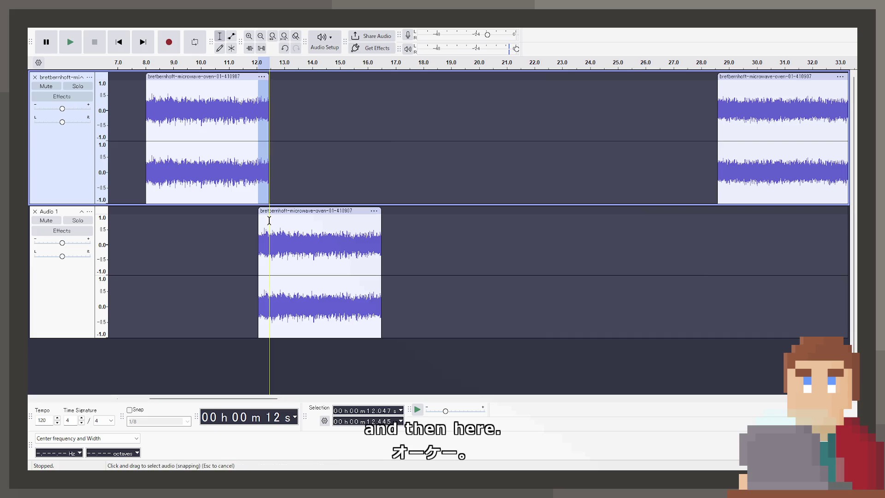
left_click(266, 221)
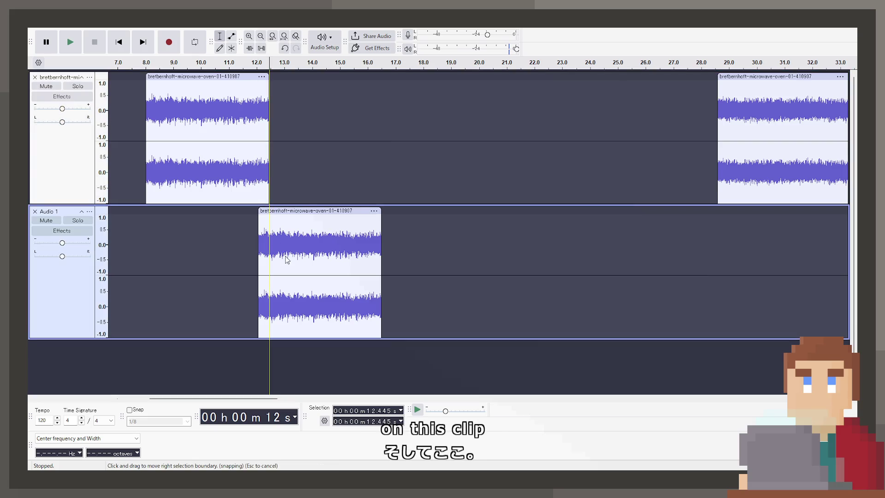
key("ctrl+i")
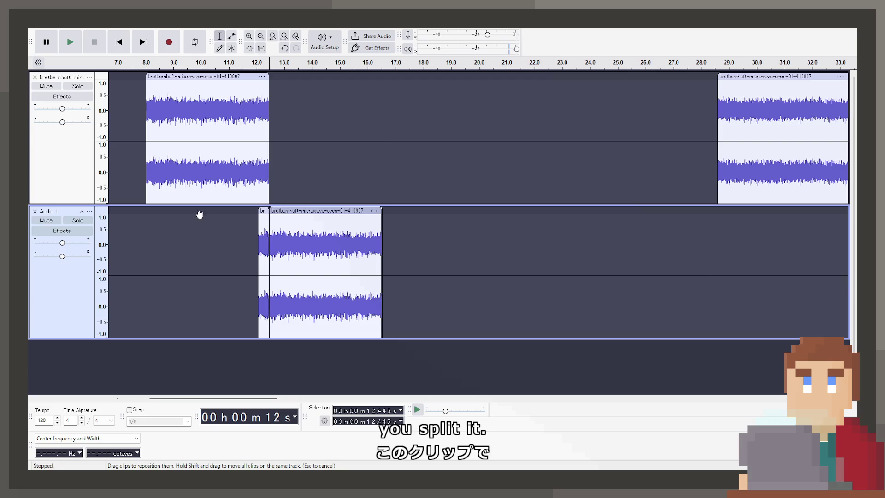
left_click_drag(295, 210, 345, 210)
left_click(262, 210)
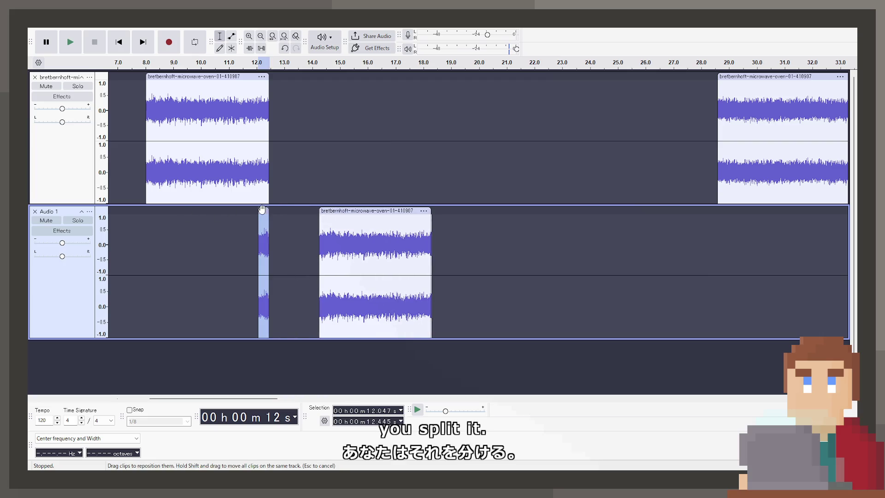
left_click(262, 235)
scroll(264, 230, "up", 1)
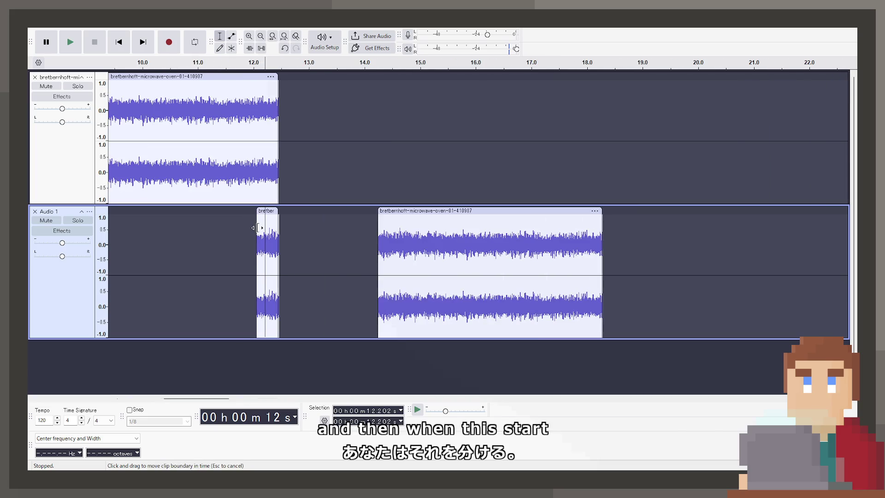
Fade out the top clip from 12.048 s, select the 12.048–12.445 s Audio 1 piece, and replay from 11.721 s
left_click(253, 197)
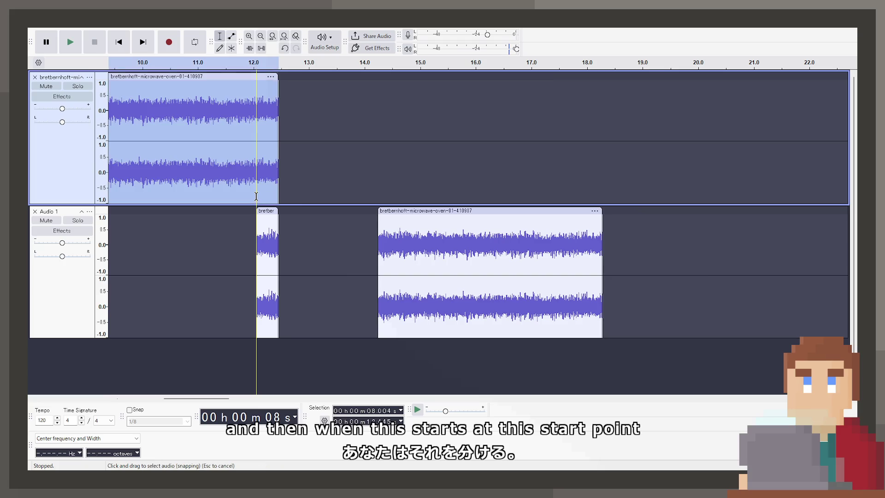
left_click_drag(253, 198, 278, 184)
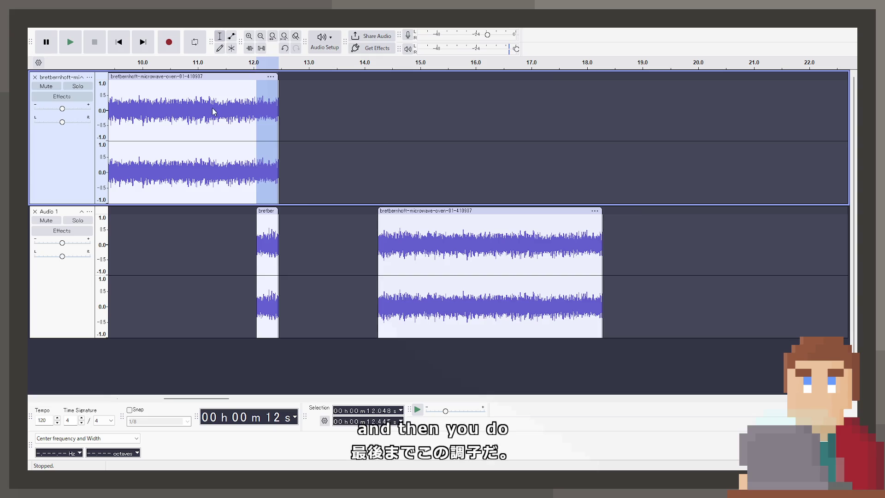
key("ctrl+r")
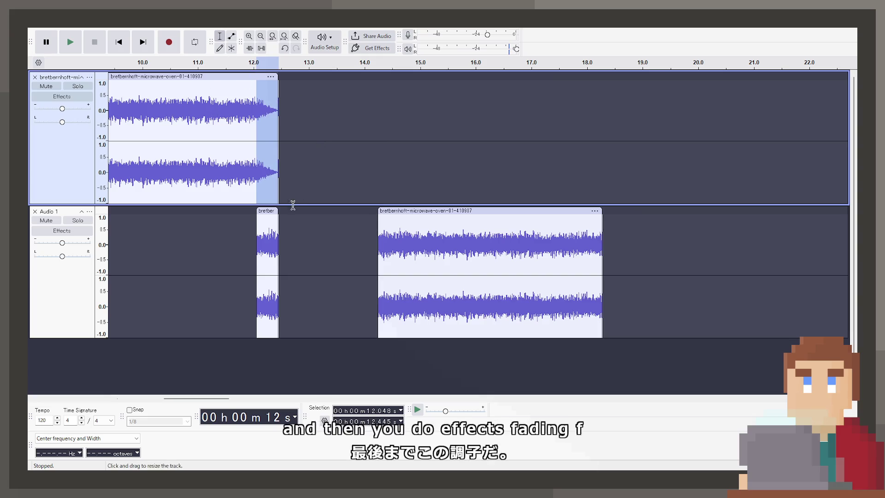
left_click(257, 238)
left_click_drag(256, 238, 279, 240)
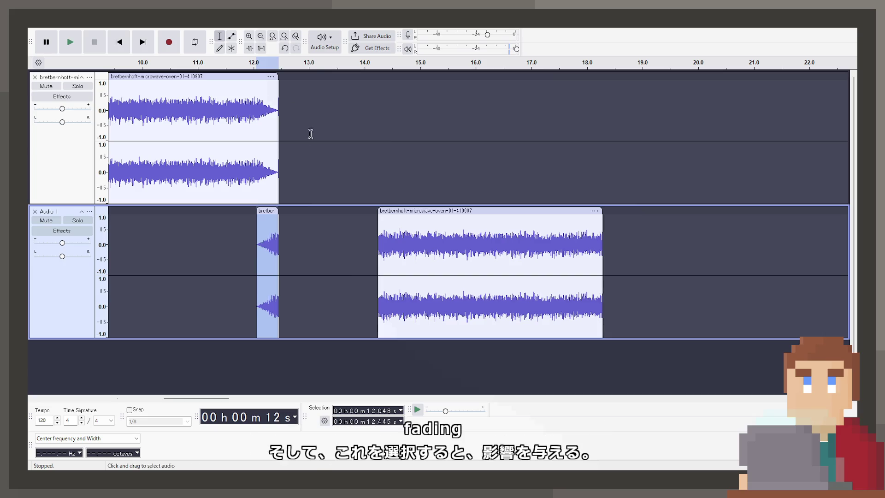
scroll(226, 180, "down", 1, "ctrl")
scroll(412, 240, "left", 2)
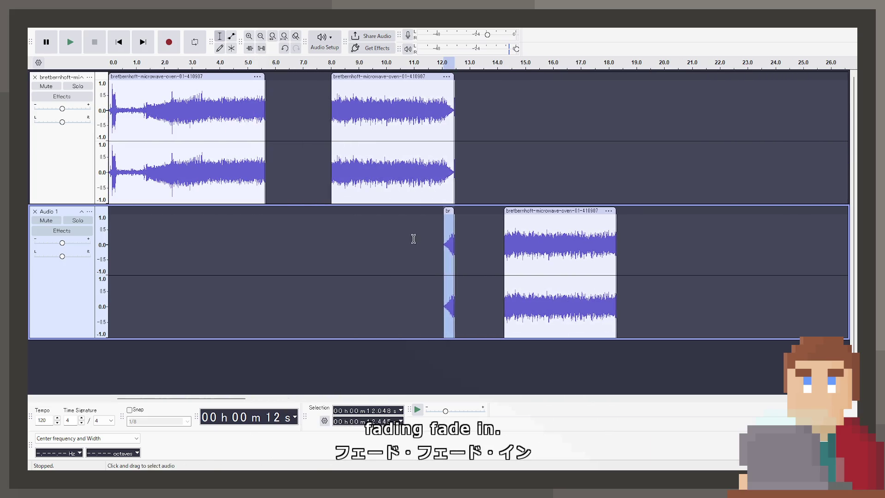
scroll(413, 230, "up", 2, "ctrl")
left_click(422, 163)
key("space")
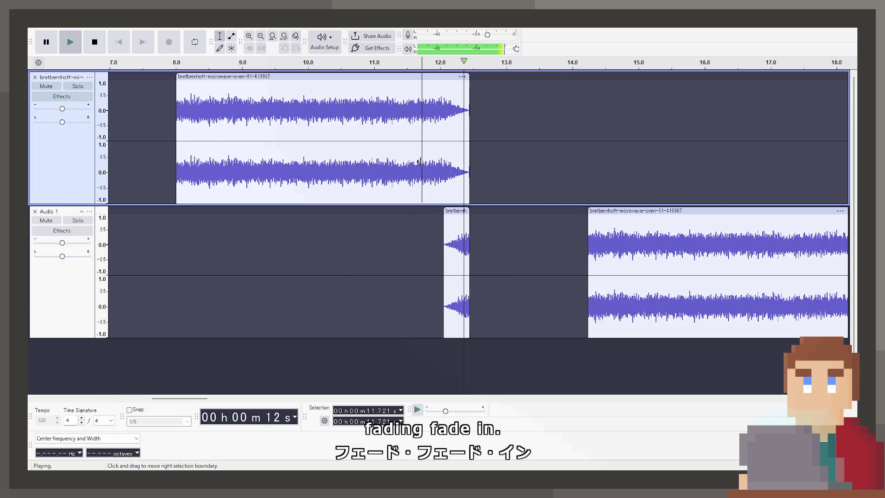
Slide the last Audio 1 clip left, select the short clip near 12 s, and set the paste point at 8 s
key("space")
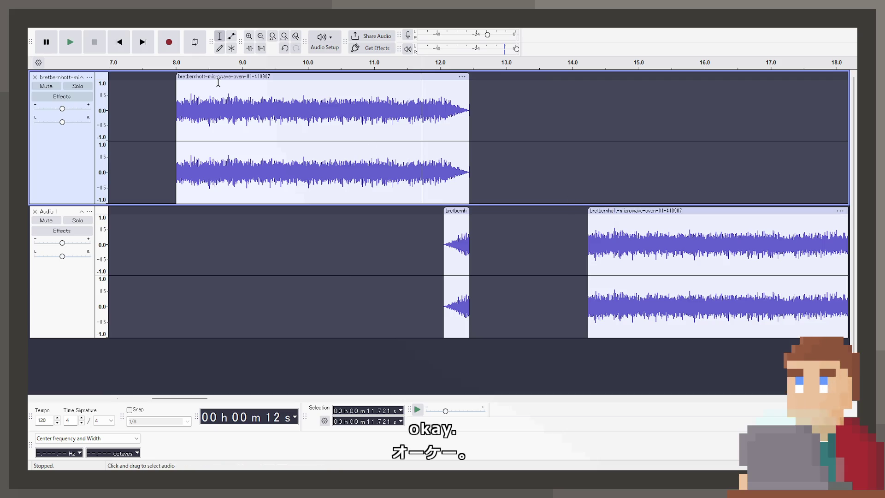
mouse_move(610, 209)
left_mouse_down()
mouse_move(493, 204)
mouse_move(561, 215)
left_mouse_up()
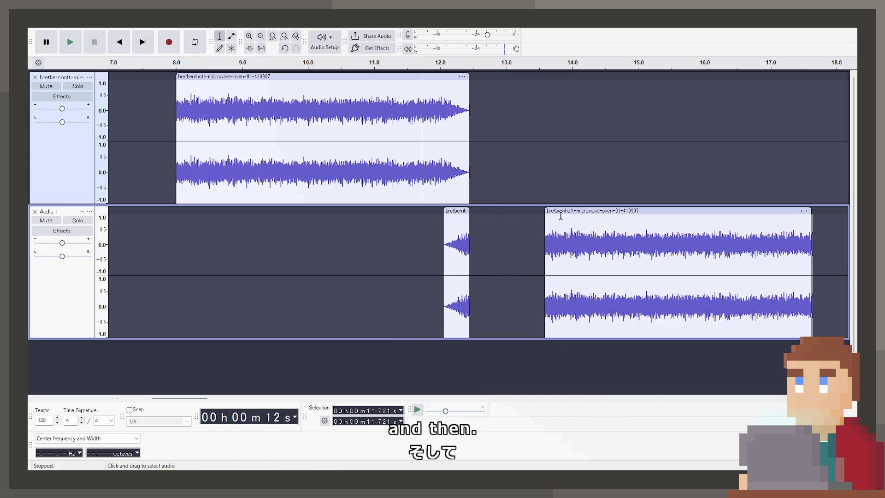
left_click(457, 210)
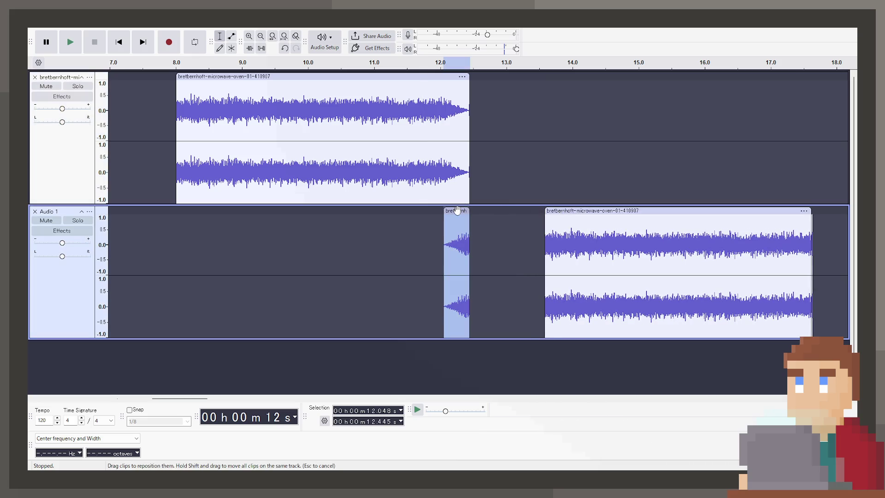
scroll(397, 212, "down", 1, "ctrl")
scroll(395, 213, "up", 1, "ctrl")
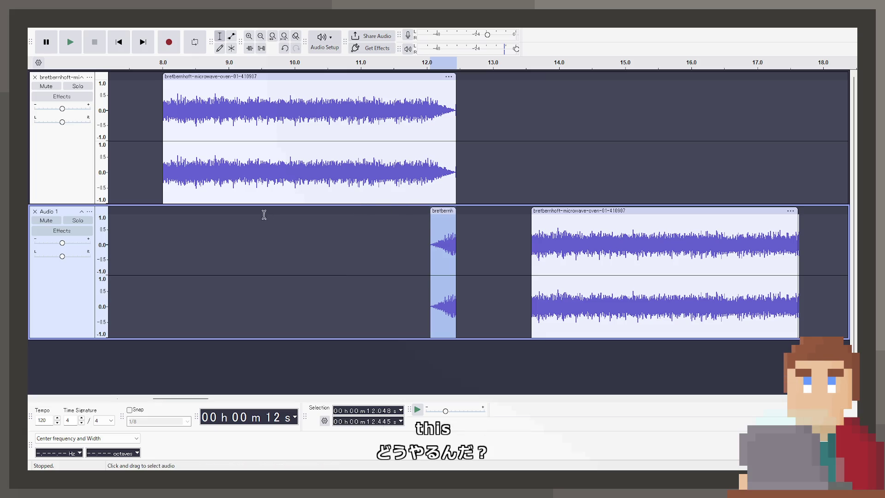
left_click(163, 213)
Paste the short clip at 8 s, cut the top clip's first 0.4 s at 8.4 s, and fill that gap
key("ctrl+v")
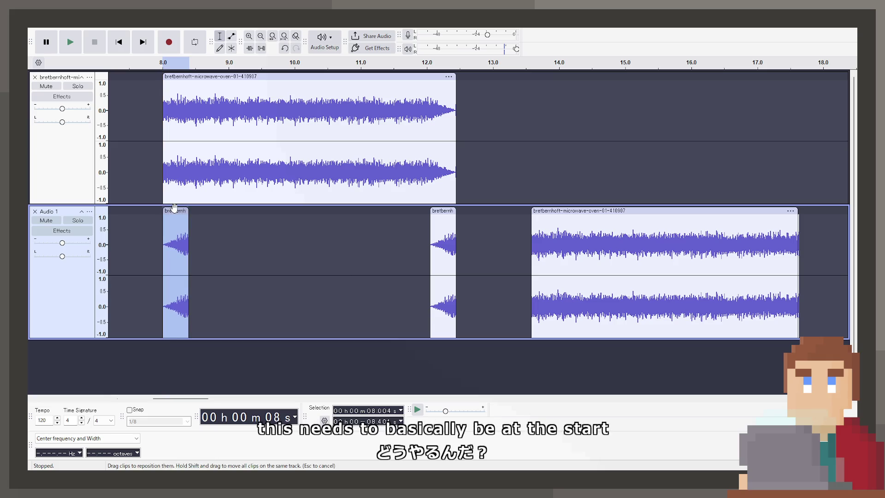
double_click(189, 178)
left_click(189, 177)
key("ctrl+i")
left_click(175, 76)
key("Delete")
mouse_move(183, 210)
left_mouse_down()
mouse_move(174, 117)
mouse_move(183, 117)
left_mouse_up()
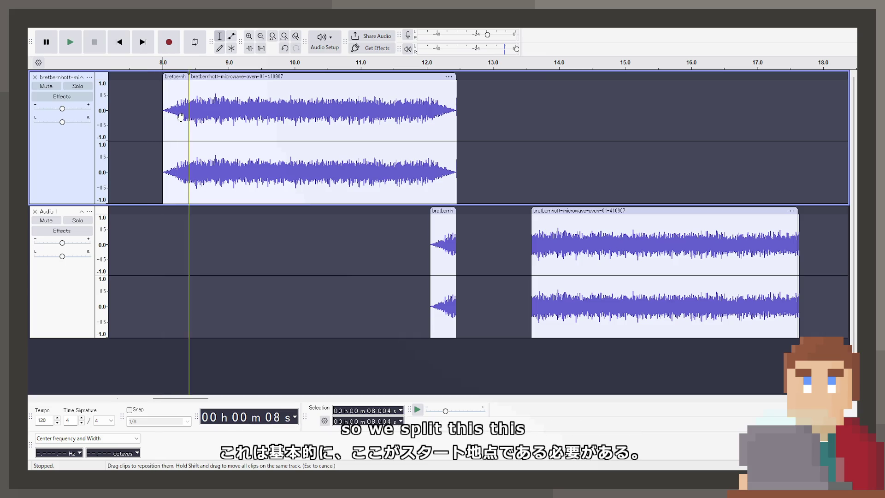
Split the top clip at 12.048 s, paste the end piece into Audio 1 at 8 s, and delete Audio 1's long clip
left_click(430, 226)
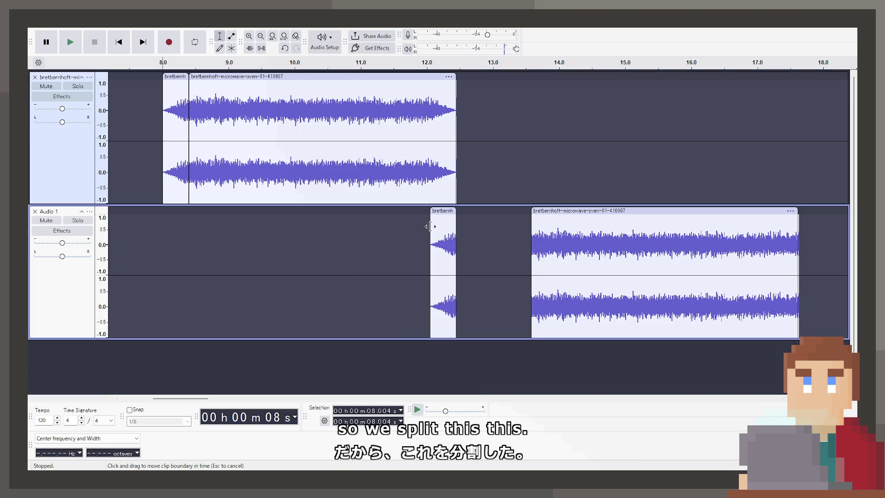
left_click(431, 184)
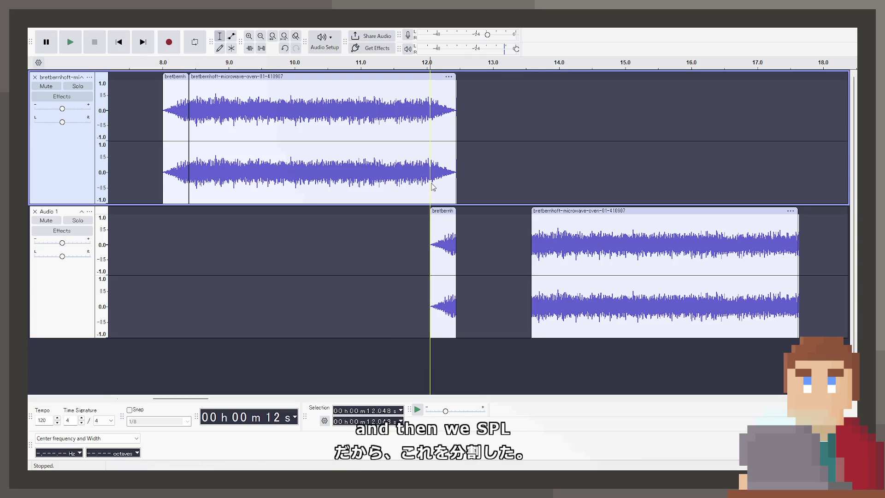
left_click(462, 225)
key("ctrl+i")
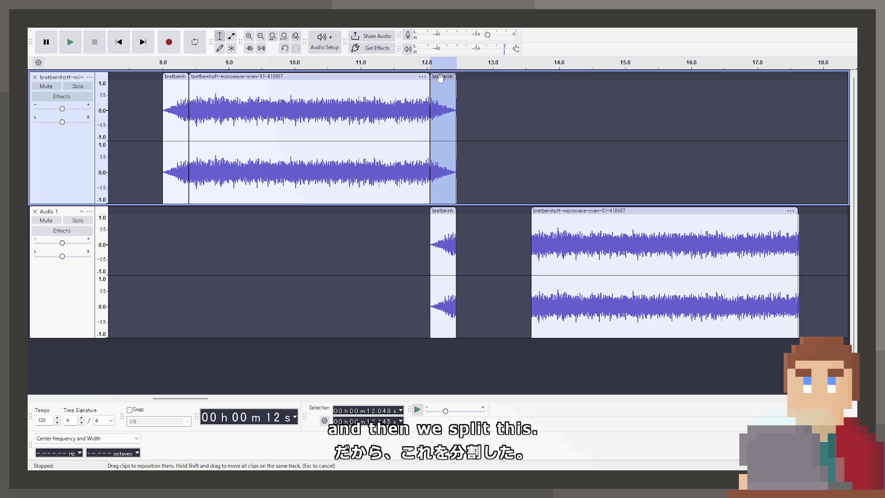
key("ctrl+c")
left_click(323, 249)
key("ctrl+v")
left_click_drag(332, 212, 170, 212)
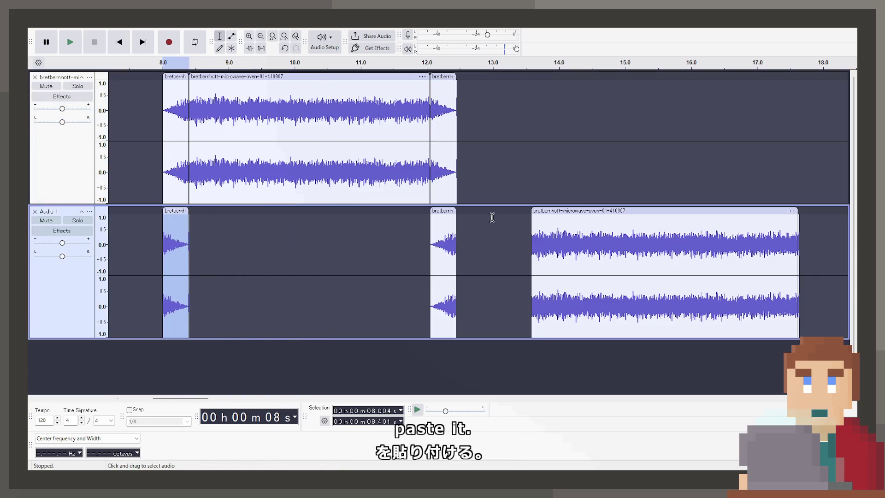
left_click(587, 209)
key("Delete")
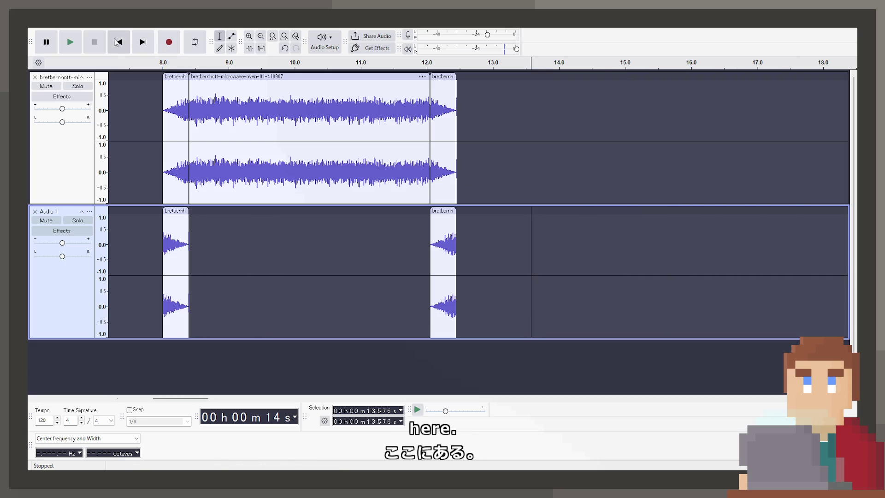
Play the edit from just before 8 s
left_click(119, 42)
left_click(629, 170)
key("space")
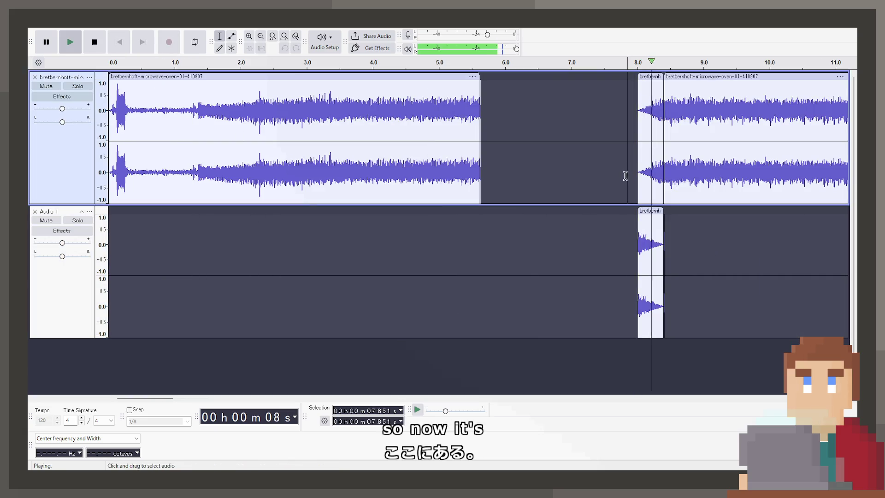
scroll(486, 242, "down", 1)
scroll(485, 243, "up", 1, "ctrl")
key("space")
Select the top track's middle clip and the 7.661–13.457 s range, undoing an accidental clip move
double_click(424, 166)
left_click(405, 212)
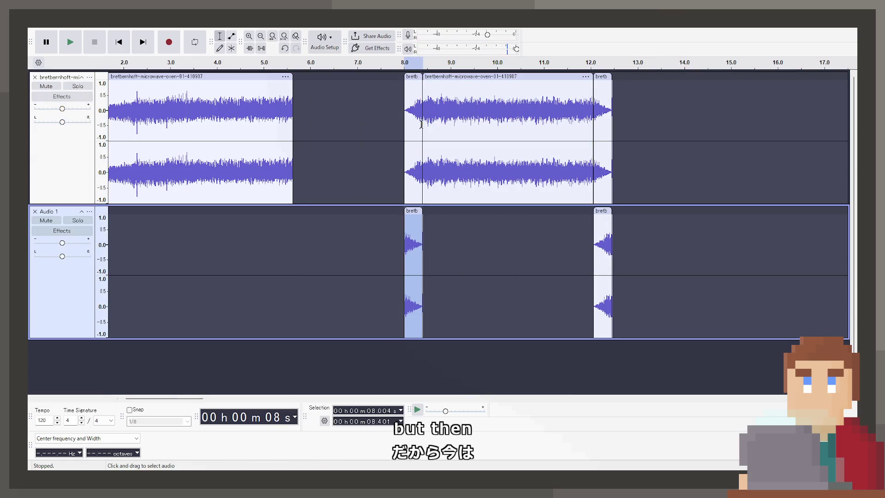
double_click(424, 83)
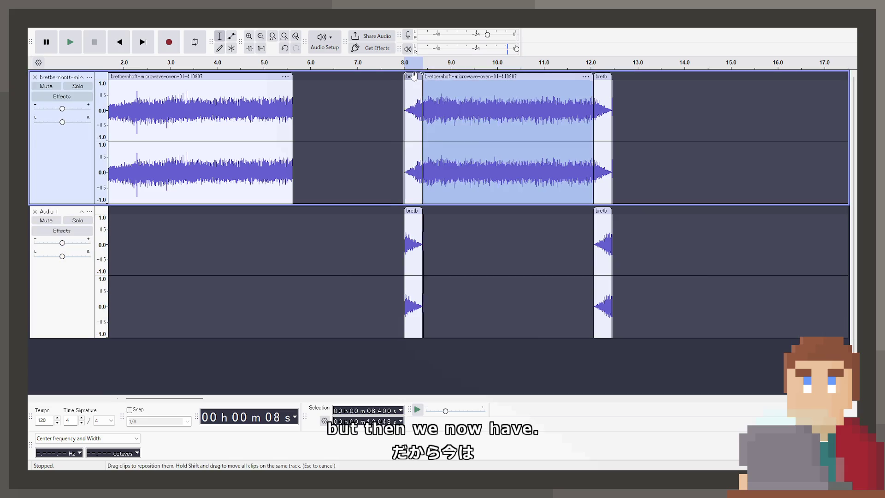
left_click(388, 164)
left_click_drag(388, 164, 659, 152)
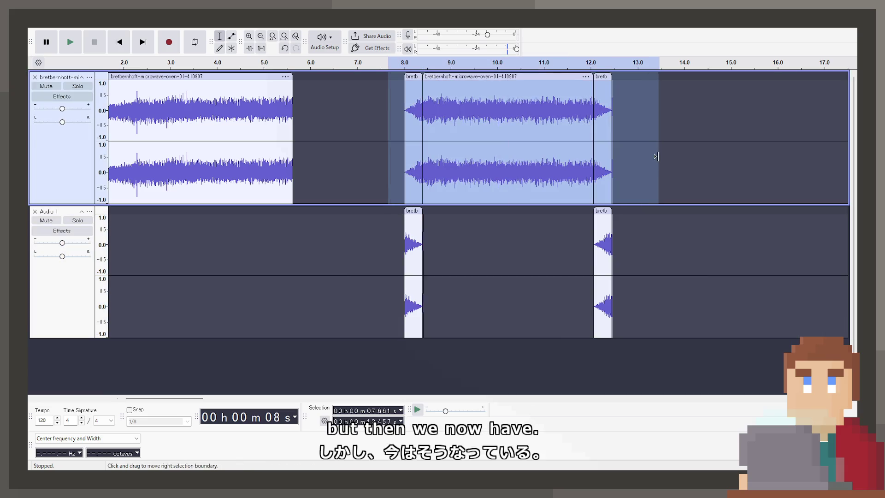
left_click(517, 77)
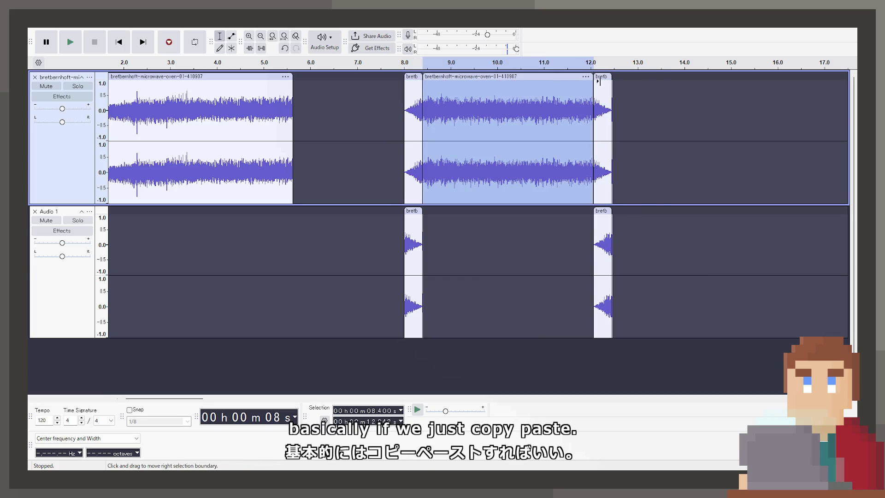
left_click(673, 103)
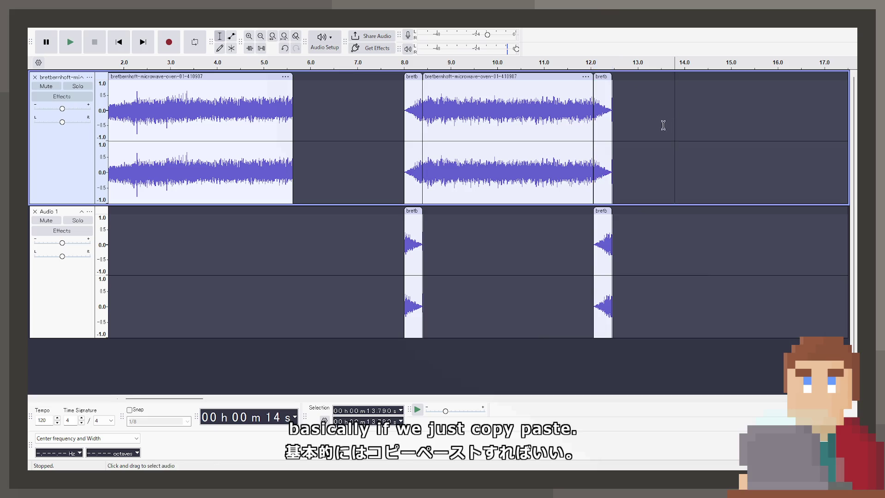
mouse_move(406, 75)
left_mouse_down()
mouse_move(406, 228)
mouse_move(615, 231)
left_mouse_up()
key("ctrl+z")
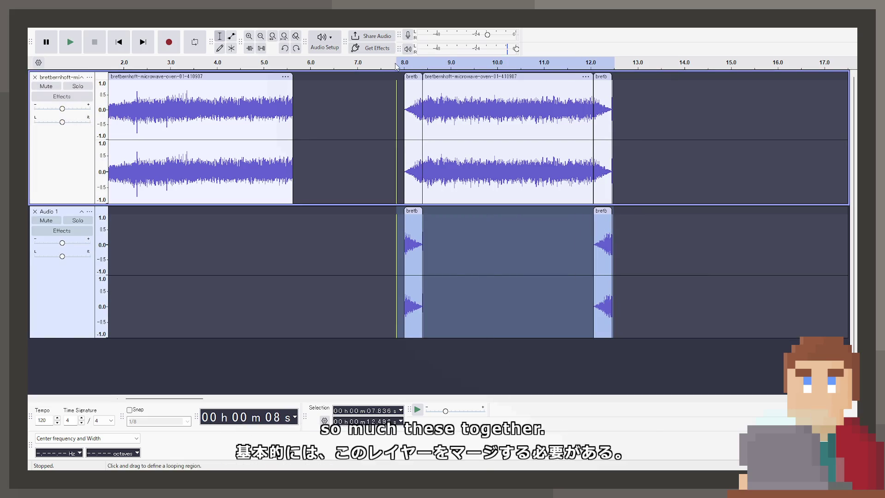
Select 8.0–12.8 s on Audio 1 and play that section
left_click(399, 92)
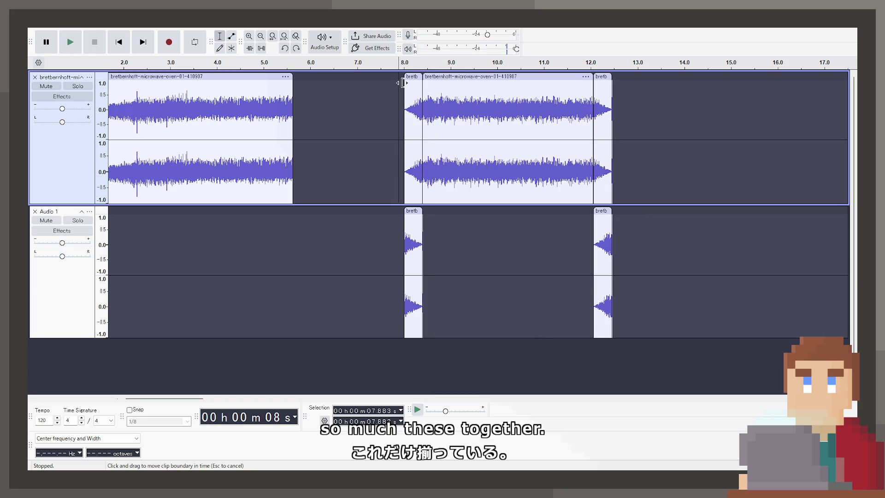
left_click(403, 219)
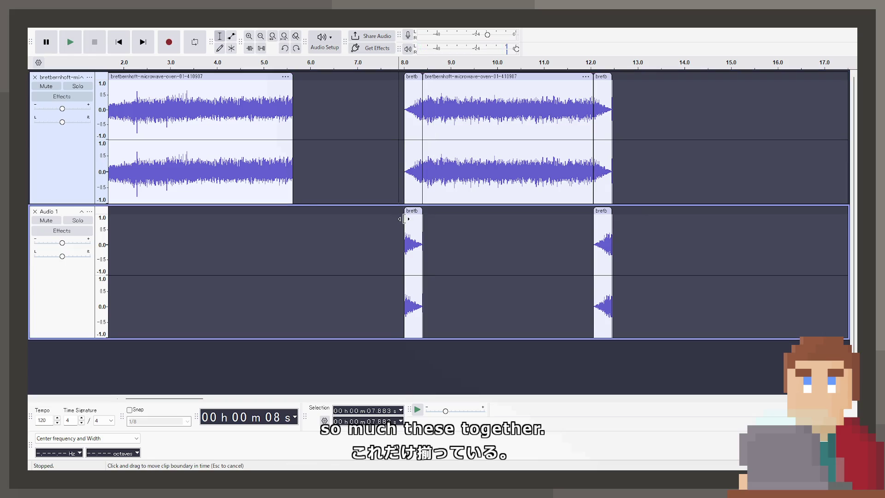
mouse_move(404, 175)
left_mouse_down()
mouse_move(627, 175)
mouse_move(611, 175)
left_mouse_up()
key("space")
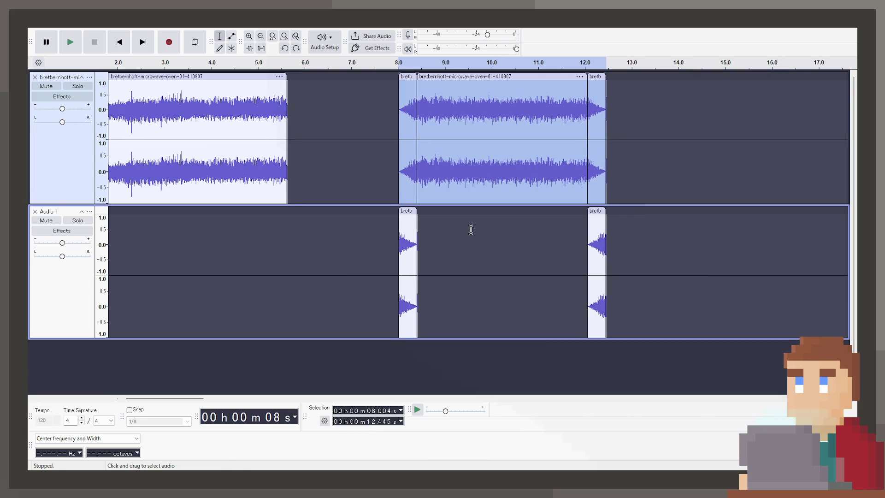
Play the 8.0–12.445 s selection, then turn on Loop and play it on repeat
key("space")
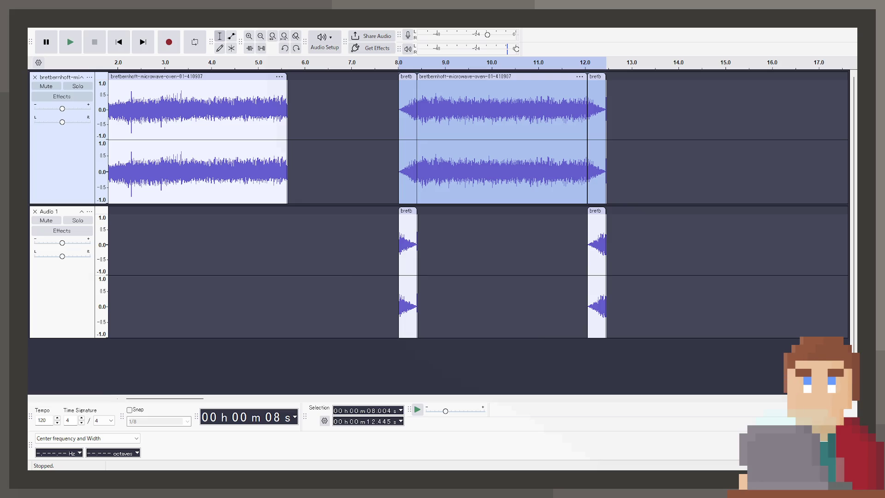
key("shift")
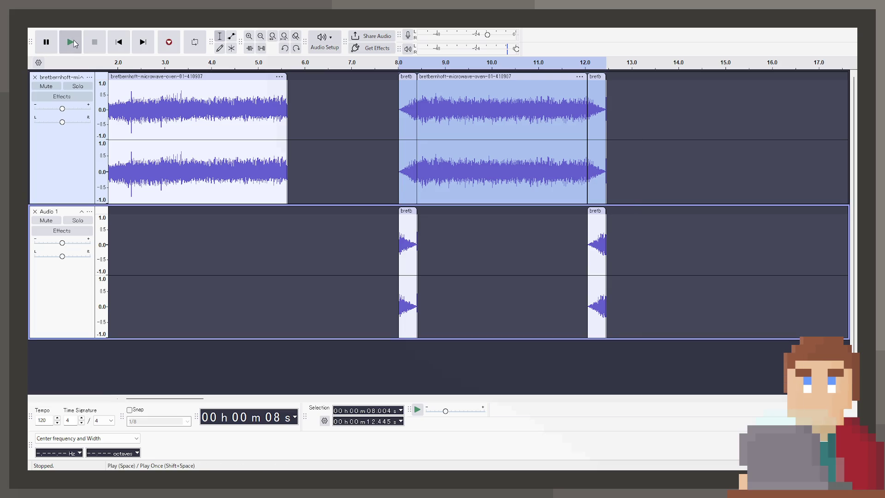
left_click(74, 43)
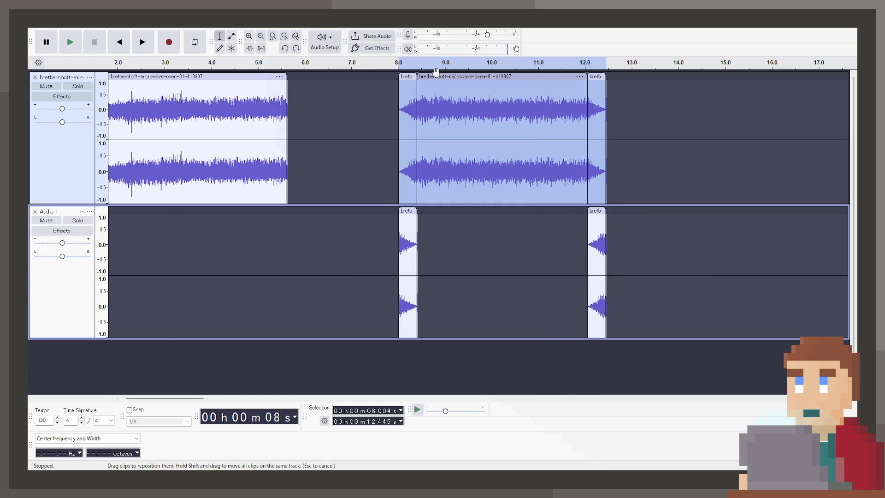
key("l")
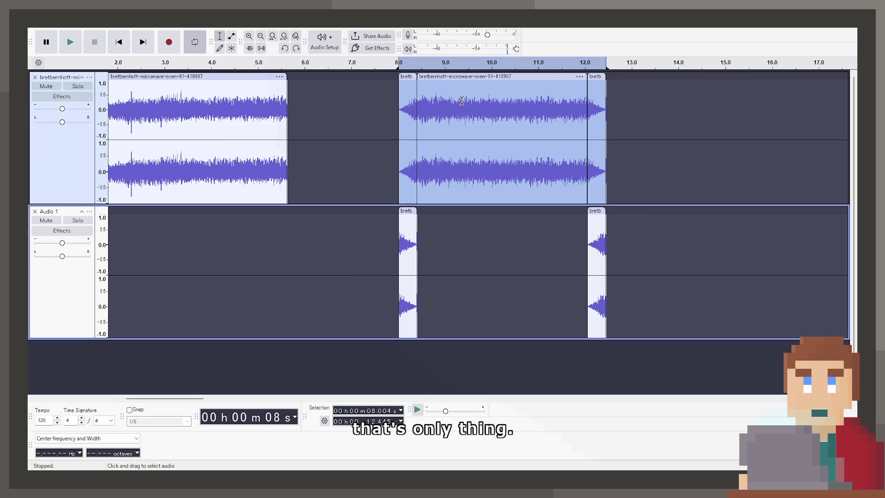
key("space")
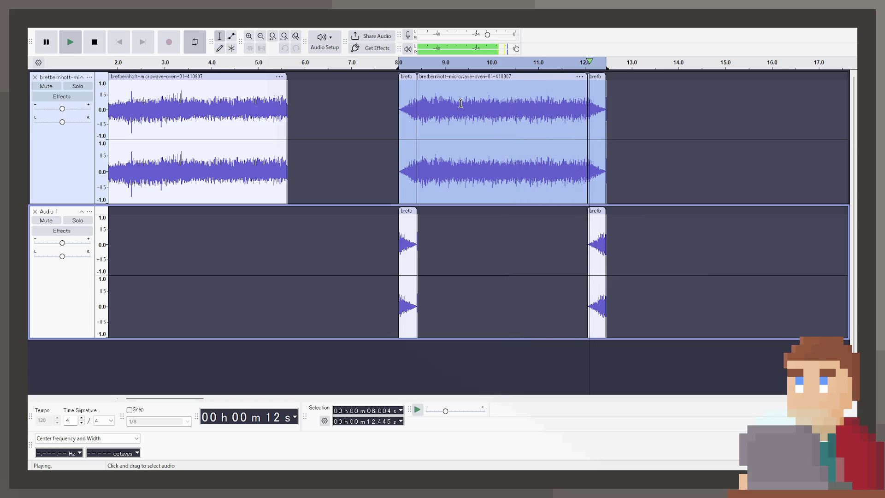
Split the 11.48–12.05 s region of the top clip into its own clip and copy it
key("space")
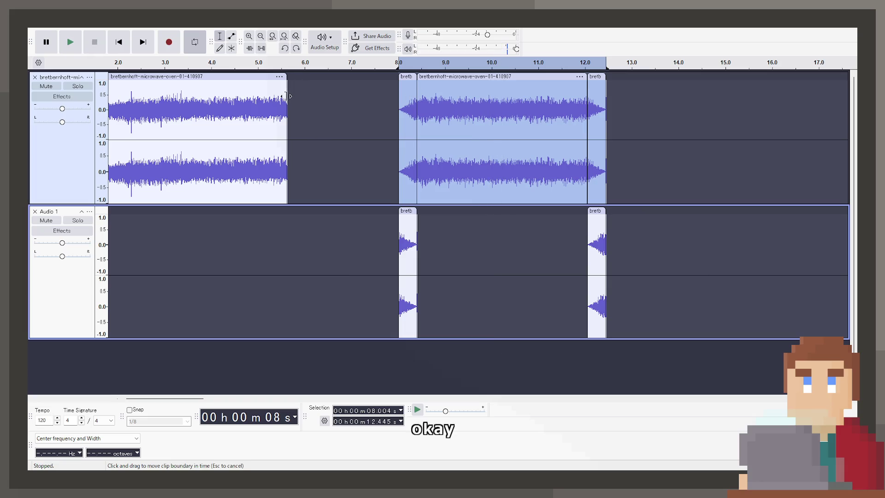
left_click(274, 90)
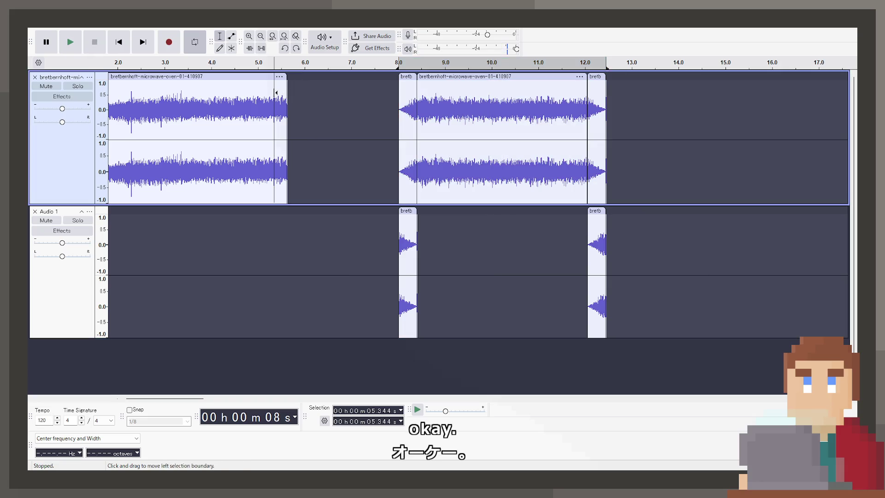
left_click(407, 211)
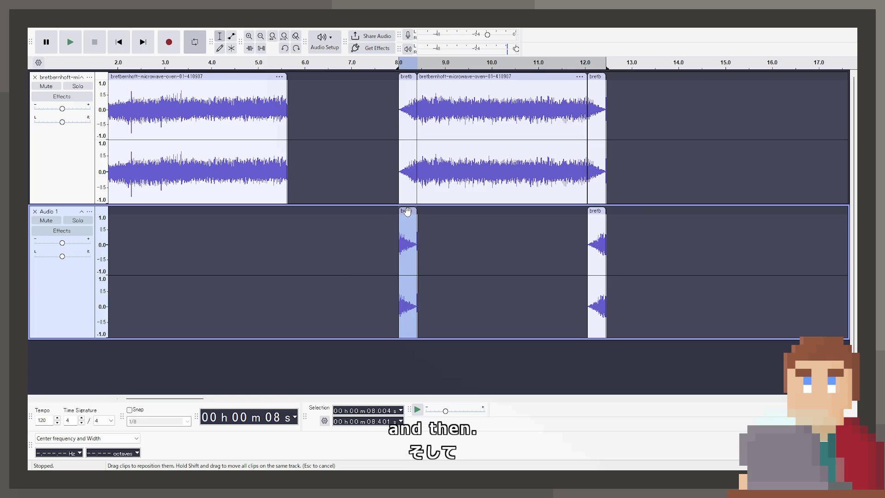
left_click_drag(586, 135, 561, 135)
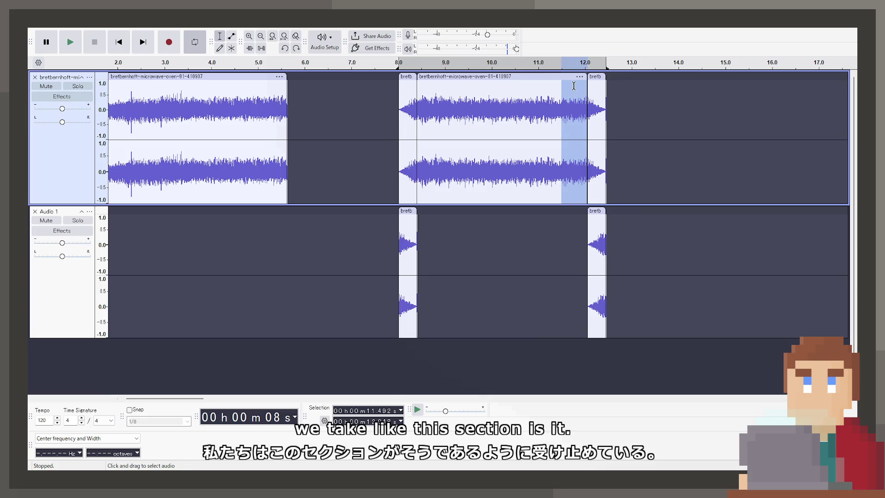
key("ctrl+i")
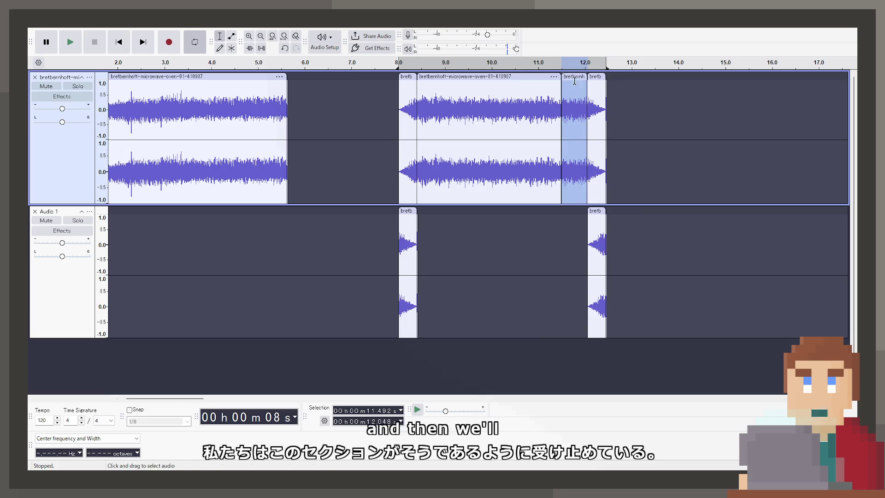
left_click(596, 81)
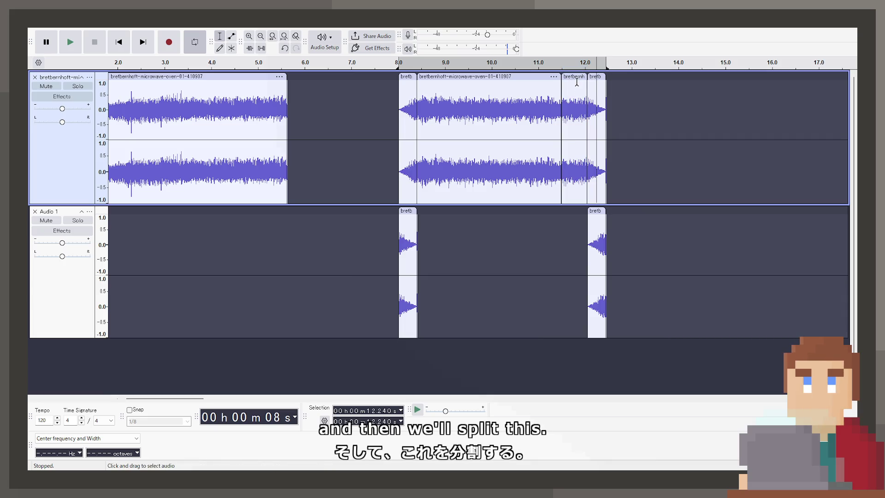
left_click(576, 77)
key("ctrl+c")
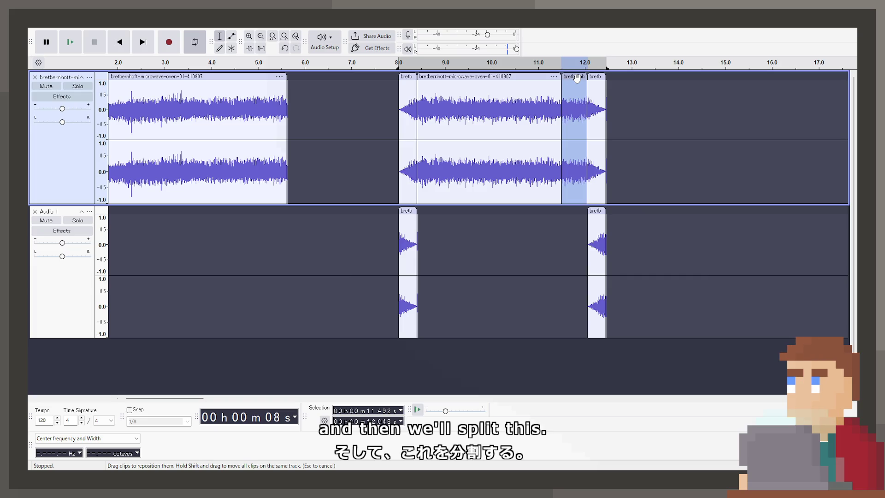
Paste the copy into Audio 1 at about 5.1 s, fade it in, and select the first clip's 5.07–5.62 s end
left_click(208, 277)
key("ctrl+v")
left_click_drag(221, 213, 275, 212)
left_click(367, 221)
left_click(278, 213)
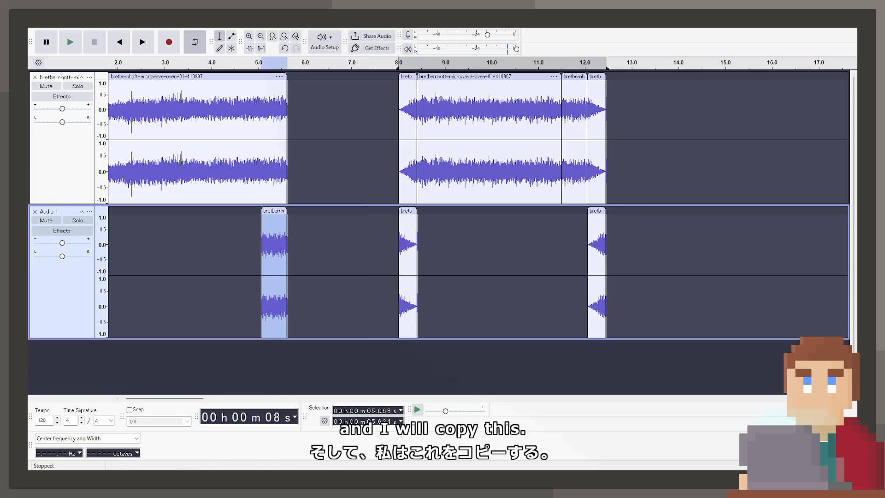
key("ctrl+r")
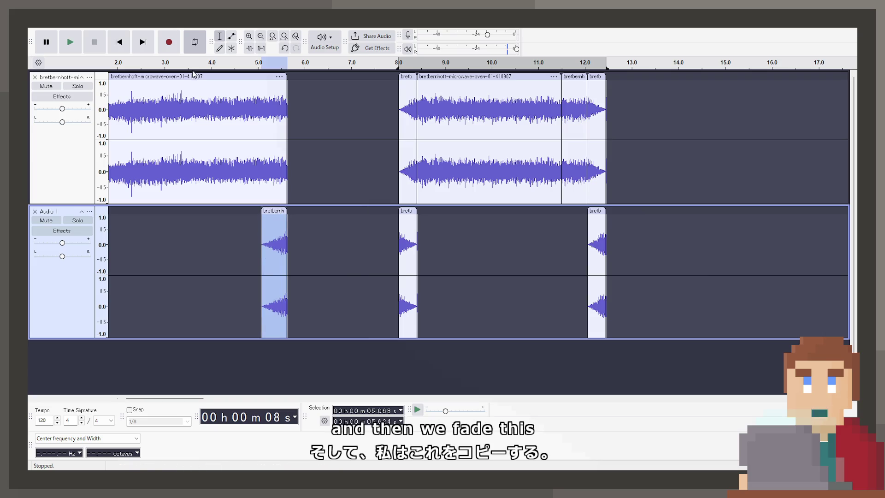
left_click(261, 187)
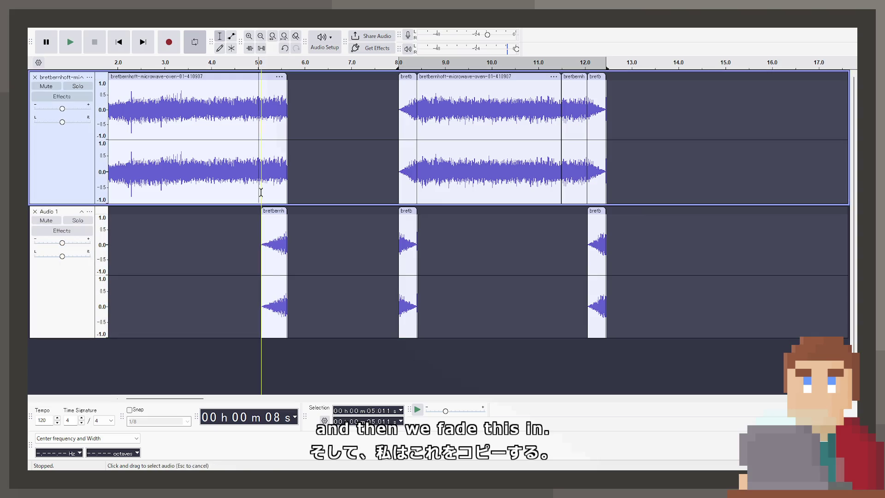
left_click_drag(264, 185, 287, 184)
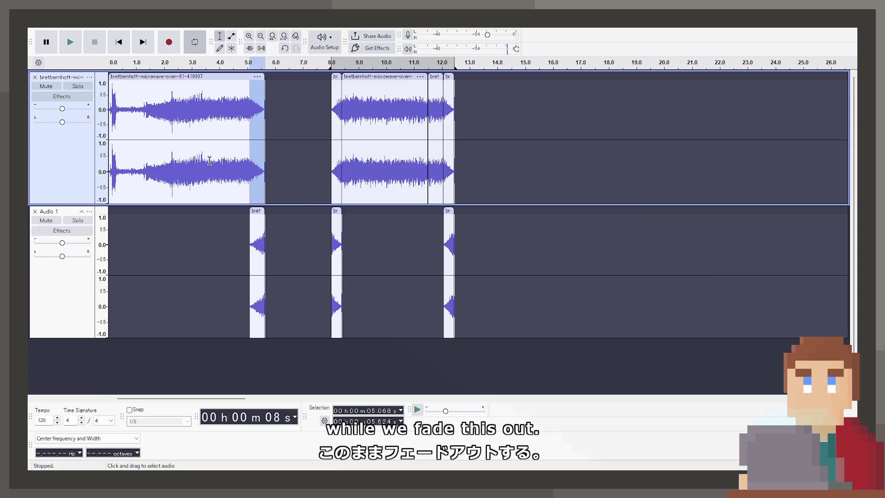
Play from about 4.3 s to hear the fade, select the 8.0 s clip, and move the loop region to 0–5.5 s
left_click(228, 117)
key("space")
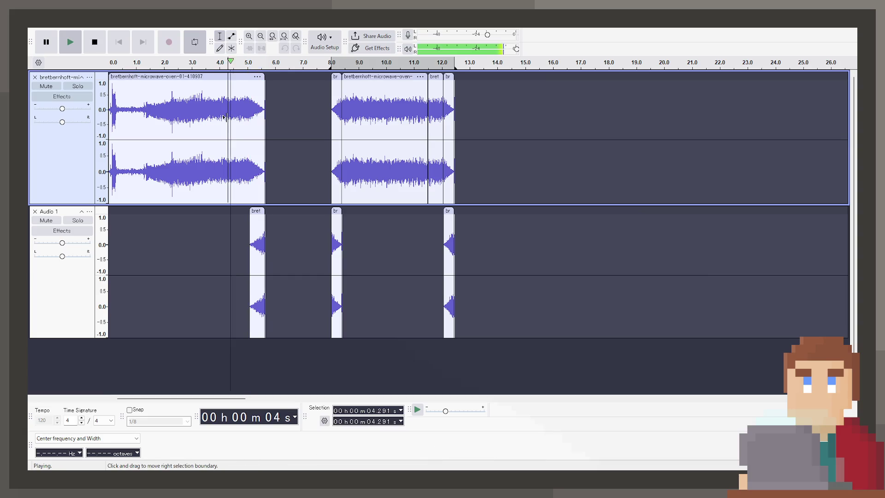
key("space")
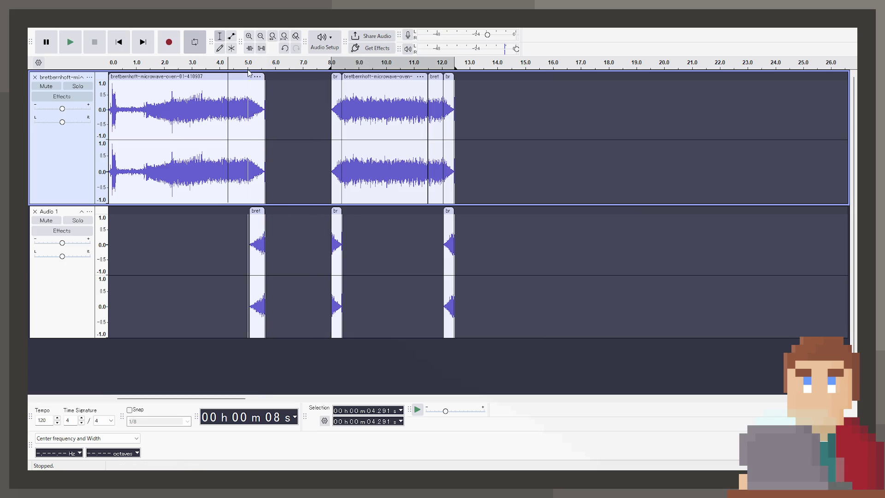
left_click_drag(321, 120, 483, 151)
left_click(335, 77)
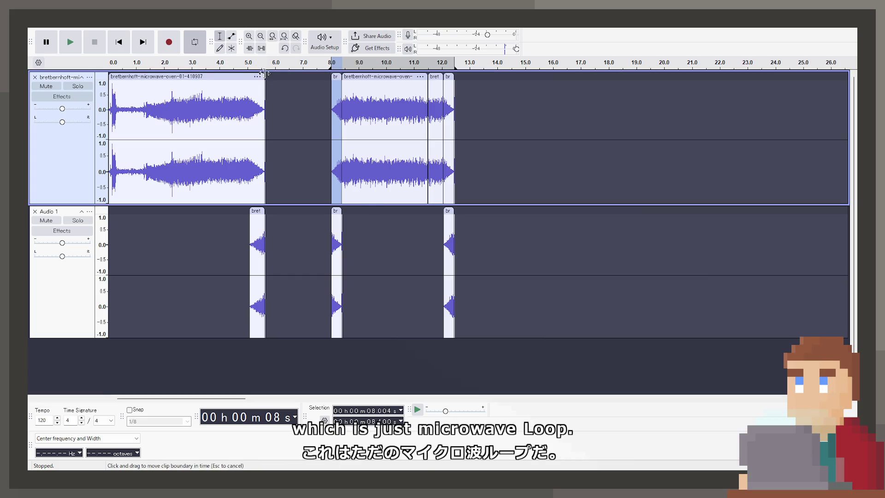
left_click_drag(265, 67, 109, 62)
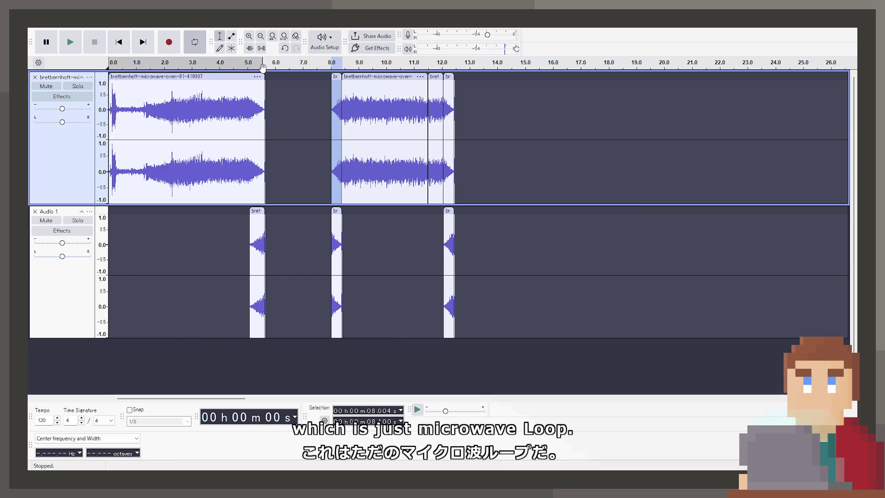
Audition the long clip's end from 2:19.1 and mark a cut point at 2:19.6
left_click(175, 62)
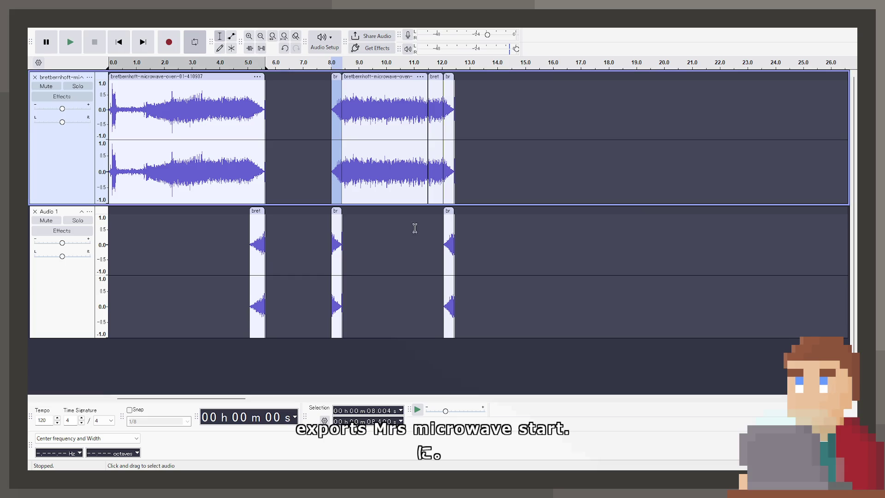
scroll(421, 206, "down", 3, "ctrl")
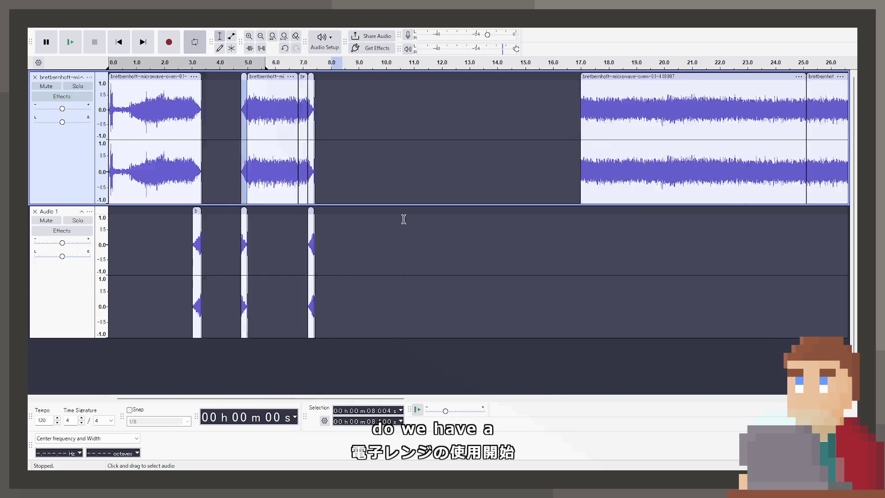
left_click(655, 133)
left_click(683, 121)
key("space")
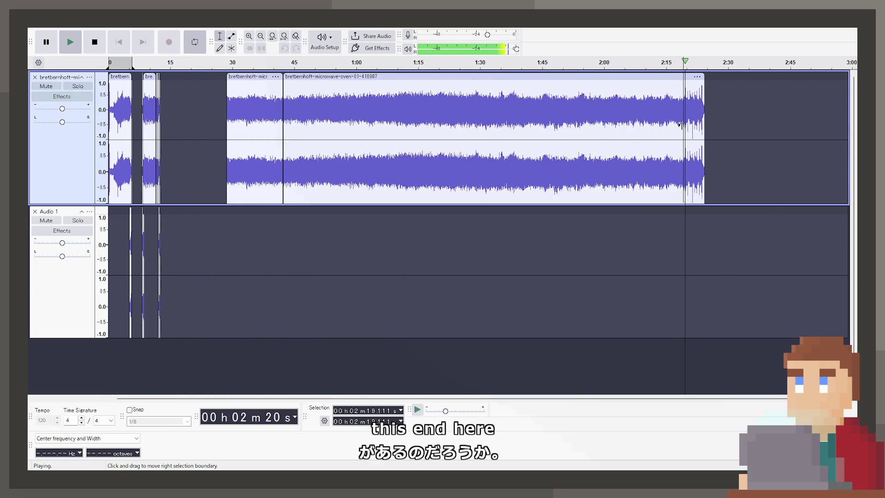
scroll(686, 118, "up", 3, "ctrl")
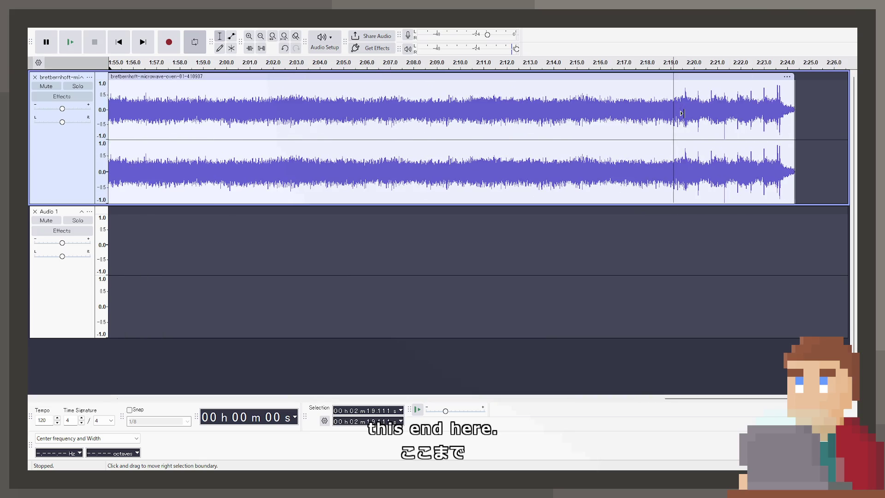
left_click(685, 112)
key("space")
Fine-tune the cut point to 2:19.58 and replay from there
scroll(681, 112, "up", 4, "ctrl")
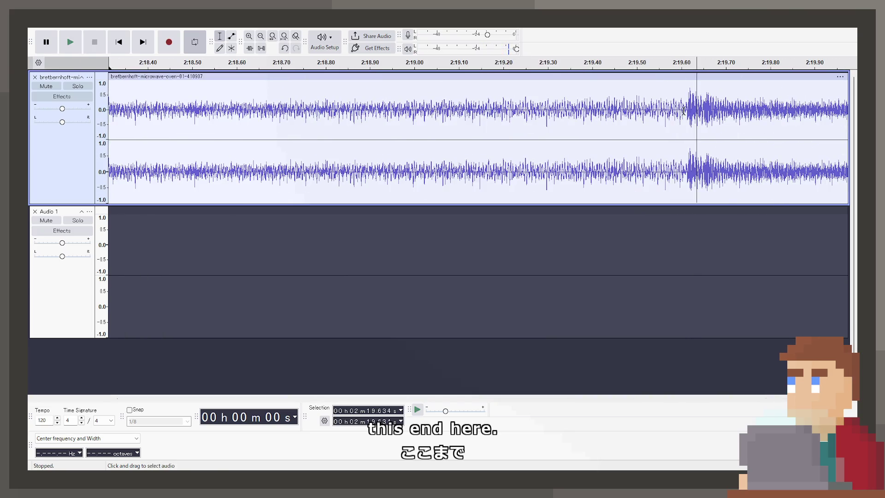
key("space")
key("space")
key("space")
key("space")
scroll(575, 125, "down", 1, "ctrl")
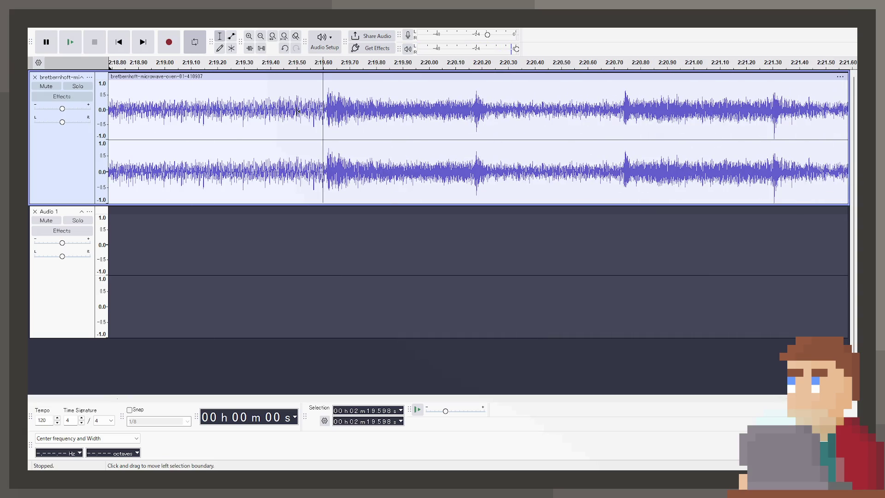
left_click(318, 112)
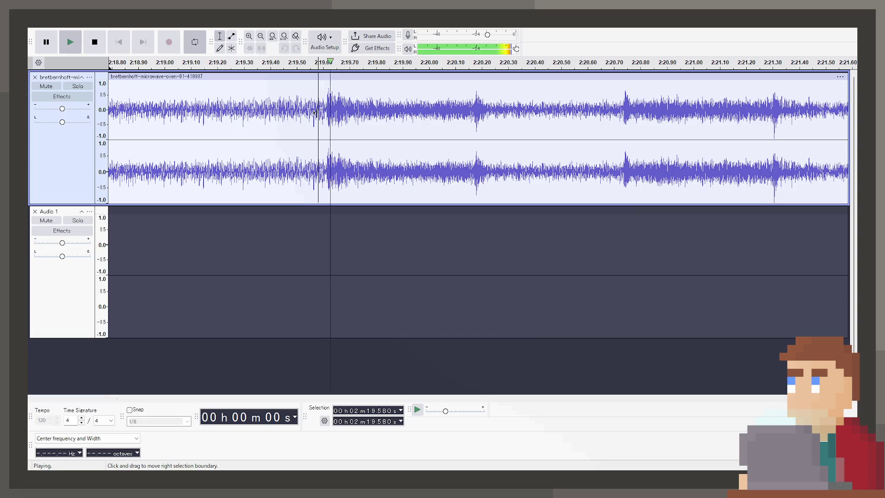
key("space")
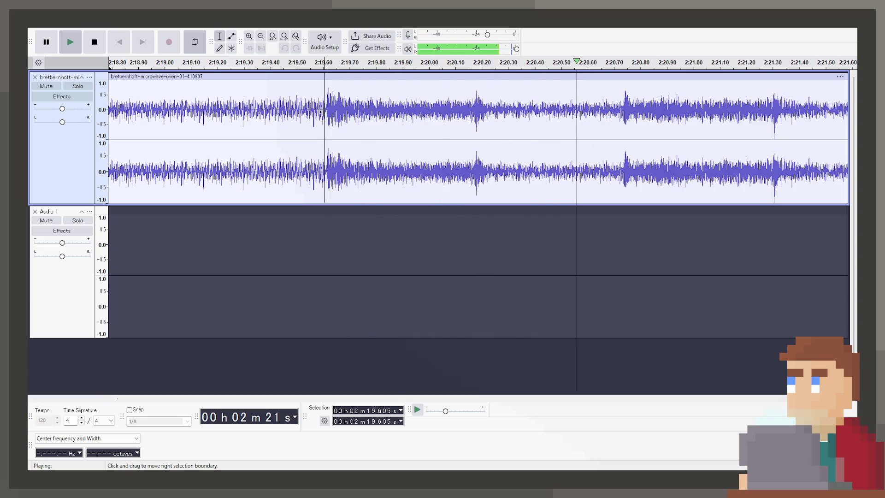
scroll(343, 124, "down", 1, "ctrl")
scroll(343, 124, "down", 2, "ctrl")
scroll(343, 123, "up", 1, "ctrl")
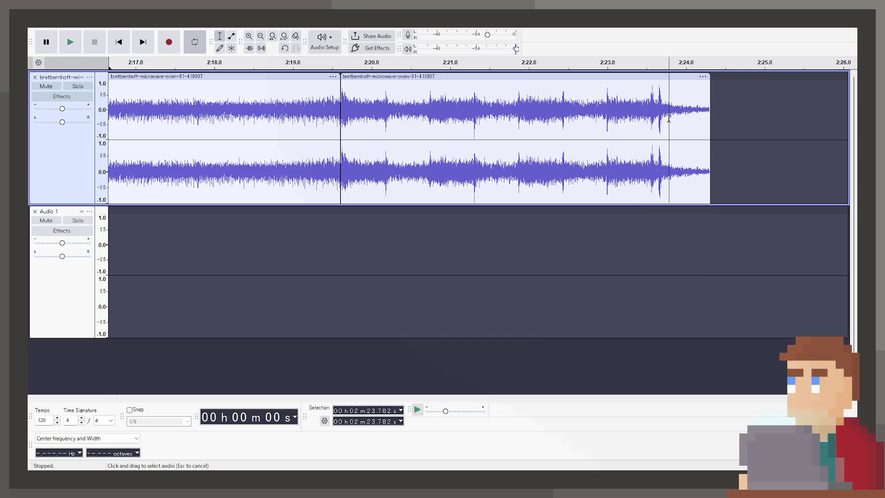
Fade out 2:23.9–2:24.2 at the clip's end and replay from 2:22.6 to check it
key("space")
left_click_drag(676, 117, 710, 117)
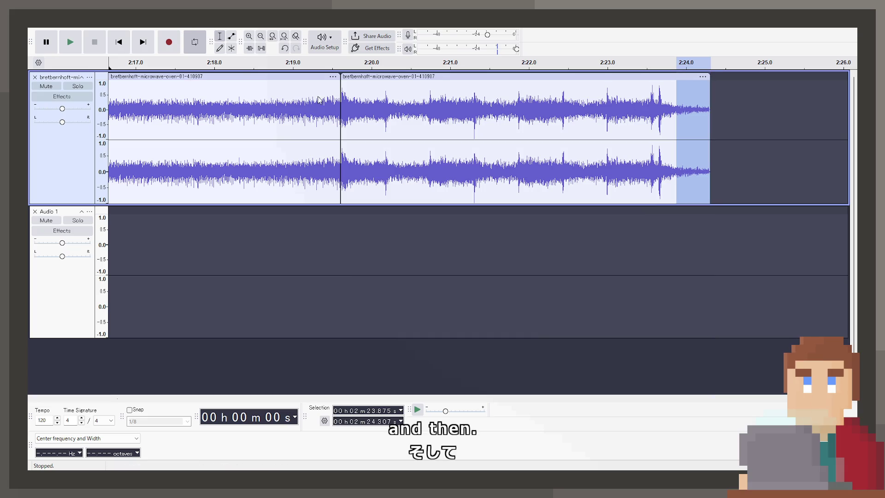
key("ctrl+r")
key("space")
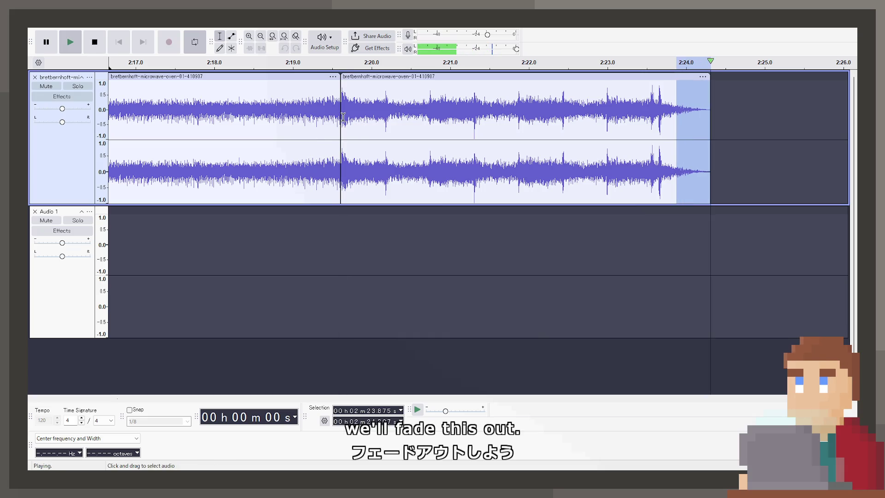
left_click(339, 116)
left_click(574, 111)
key("space")
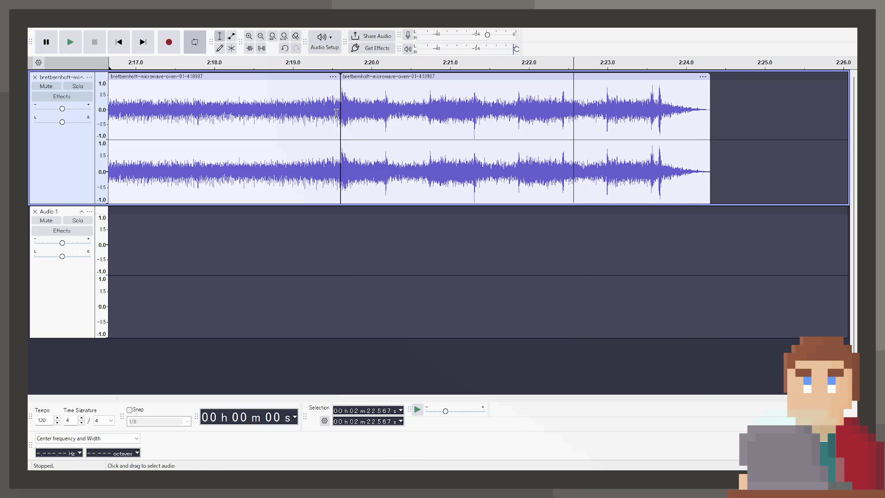
left_click(326, 79)
Delete the audio before the cut, move the ending clip left to about 20 s, and delete the leftover clip
key("Delete")
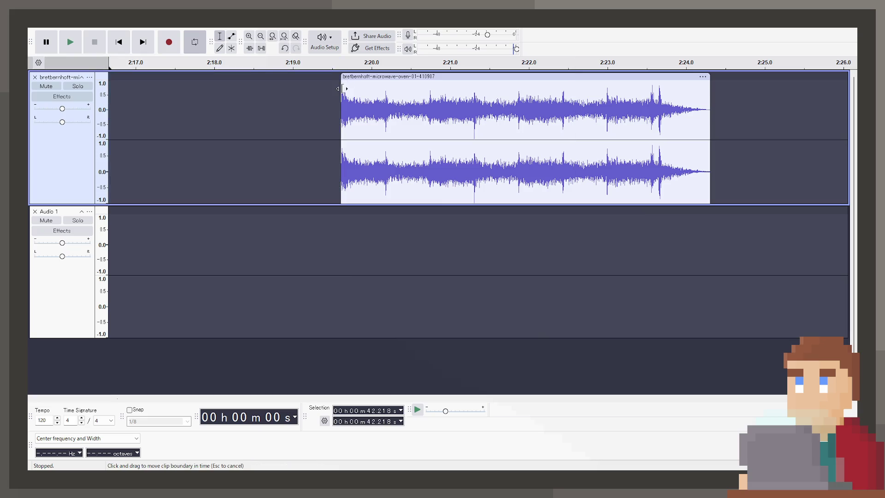
key("space")
key("space")
key("ctrl+f")
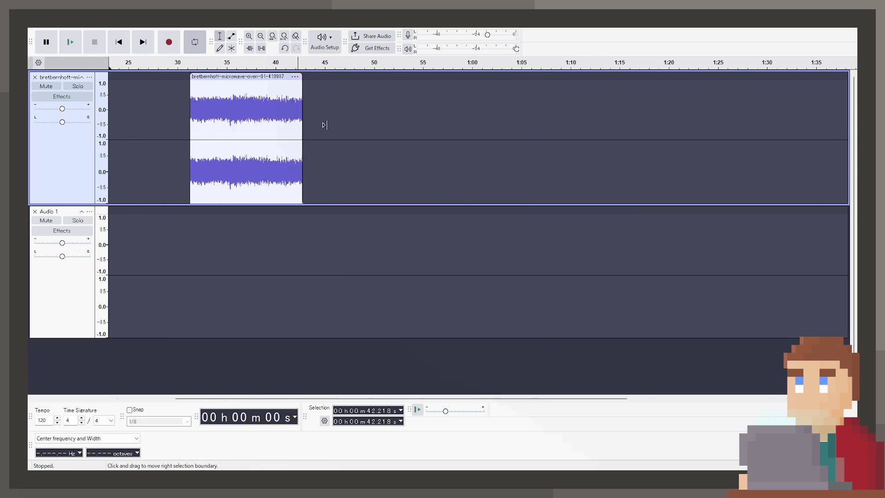
left_click_drag(523, 77, 173, 77)
left_click(194, 76)
key("Delete")
Set a loop over 20–24 s on the ending clip and place the cursor near 19.8 s
scroll(166, 77, "up", 4, "ctrl")
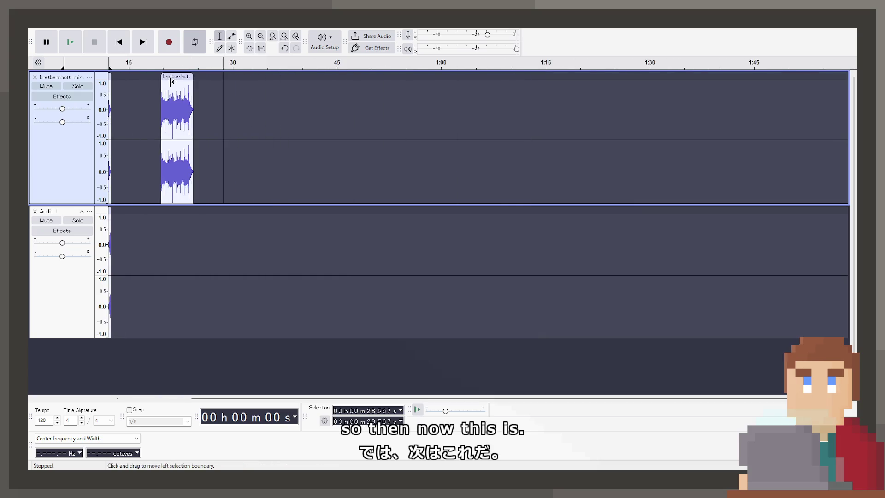
left_click_drag(125, 65, 343, 68)
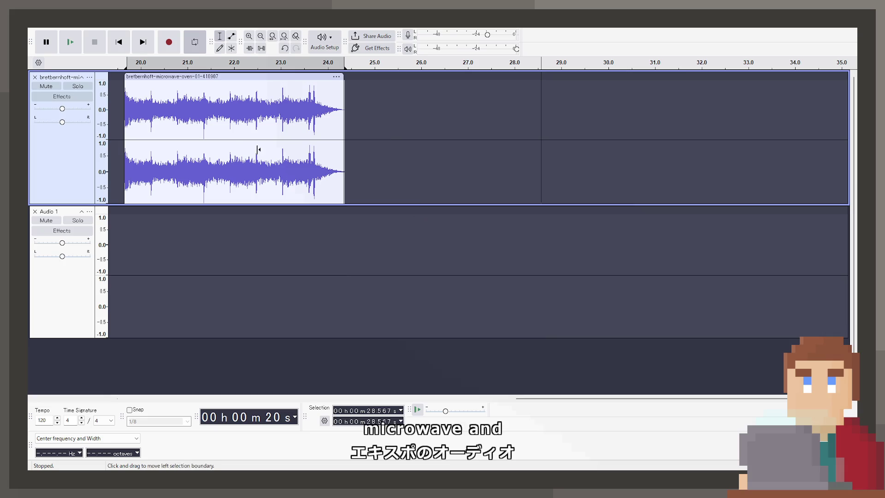
left_click(131, 93)
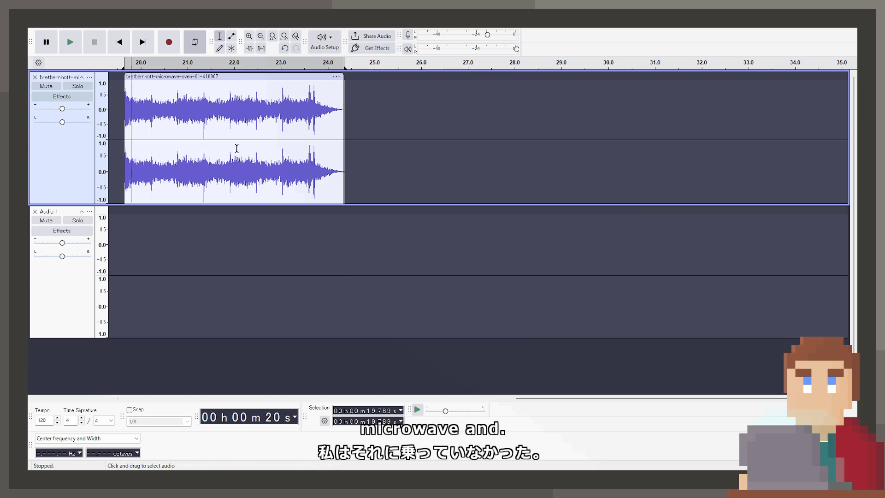
left_click(117, 44)
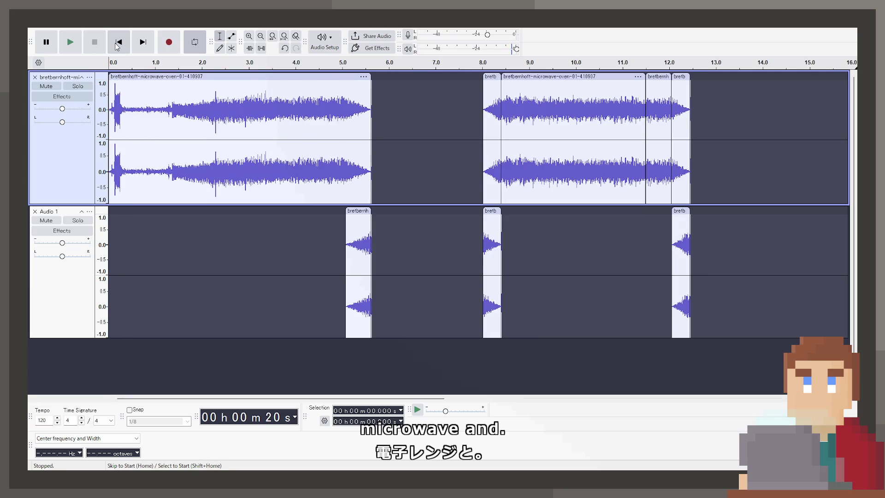
Play back the clip arrangement, listening again from about 8 seconds
scroll(461, 106, "down", 2)
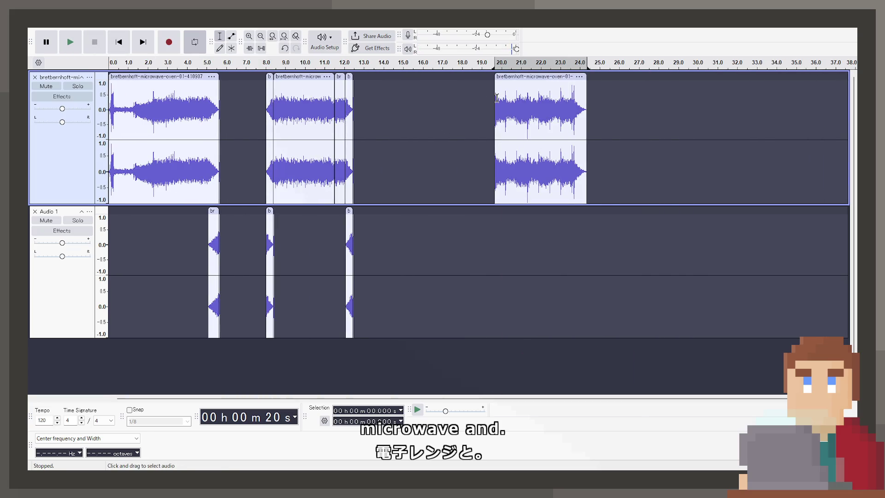
key("space")
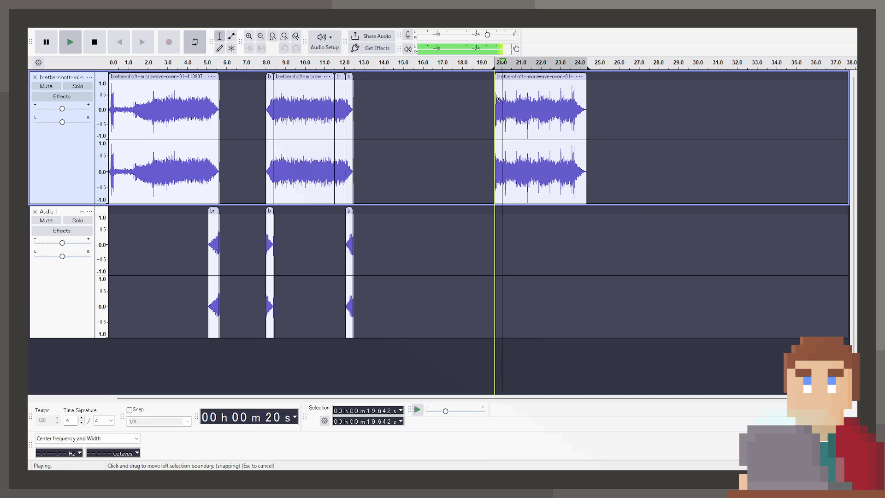
scroll(529, 113, "up", 2)
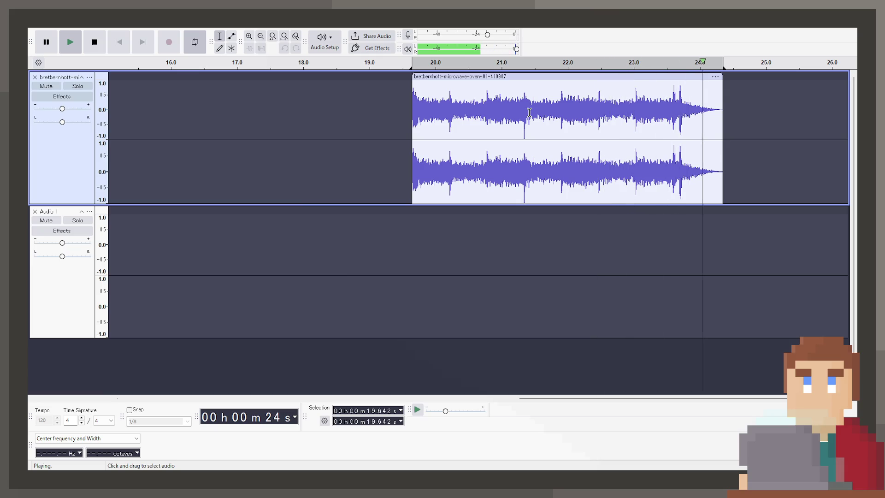
left_click(96, 43)
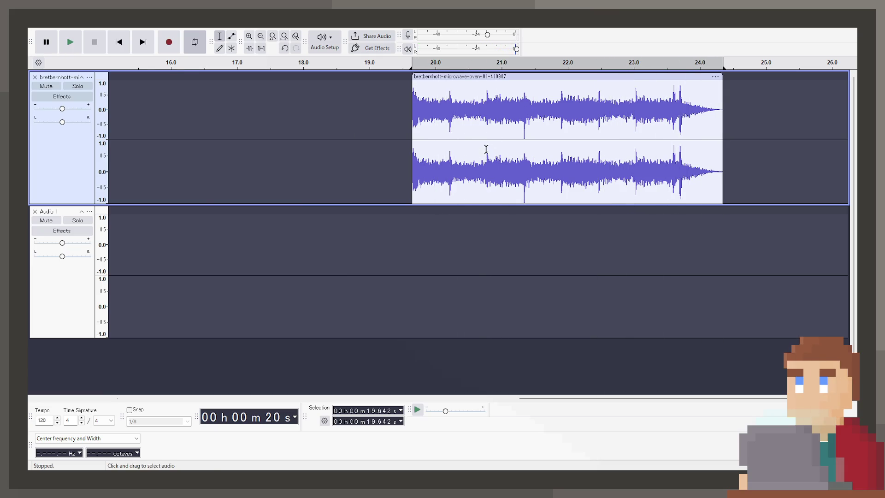
scroll(431, 142, "down", 2)
left_click(206, 61)
left_click(209, 61)
left_click(211, 61)
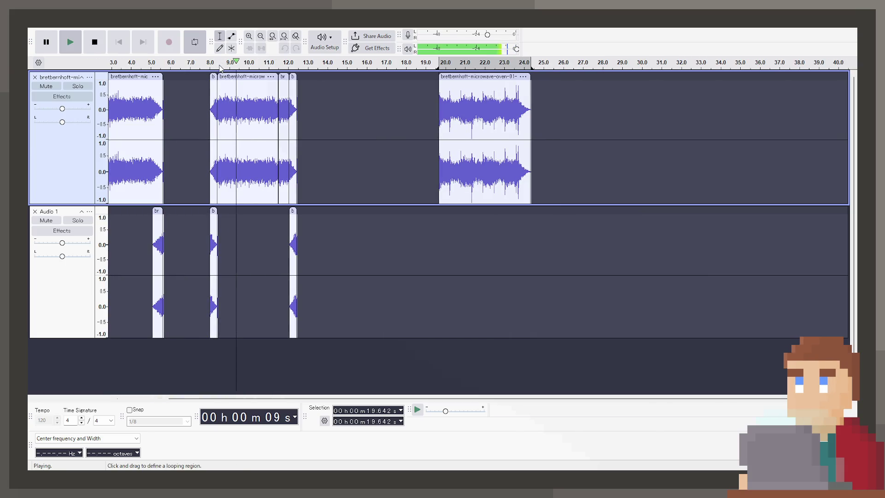
Drag the last microwave clip left from 20 s to start about 13.9 s
left_click(438, 64)
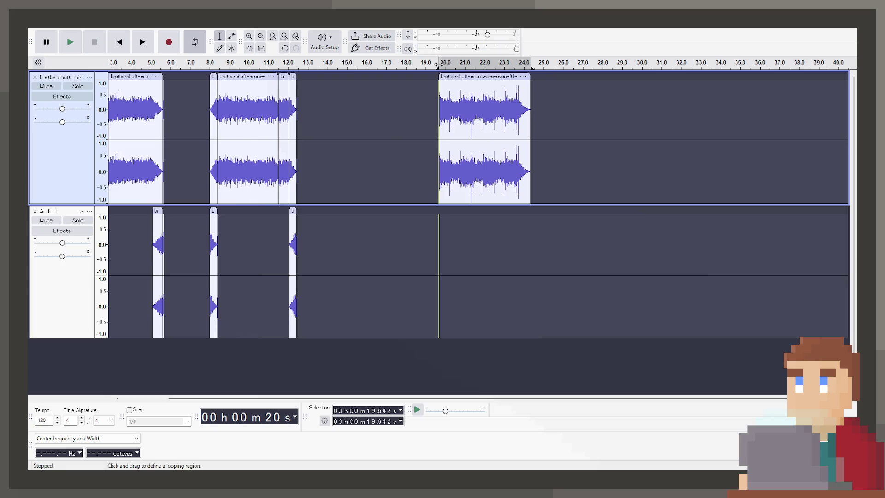
mouse_move(446, 76)
left_mouse_down()
mouse_move(326, 78)
mouse_move(291, 68)
left_mouse_up()
left_click(266, 87)
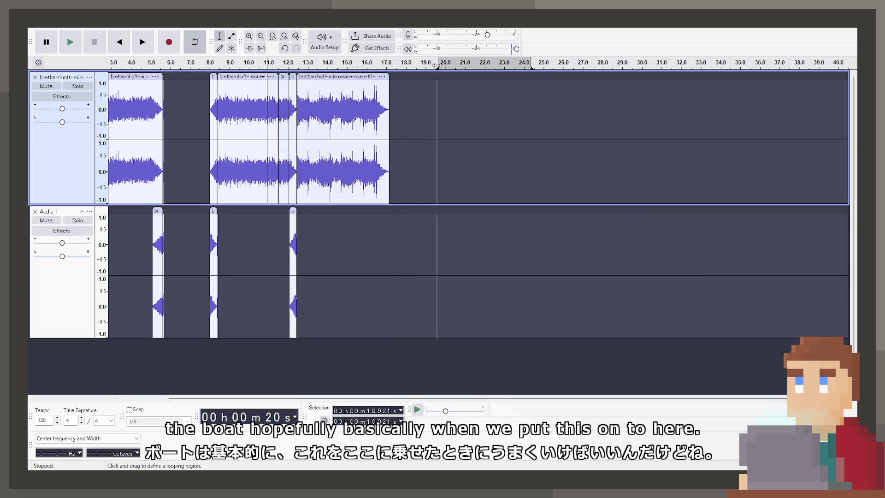
left_click_drag(437, 63, 109, 62)
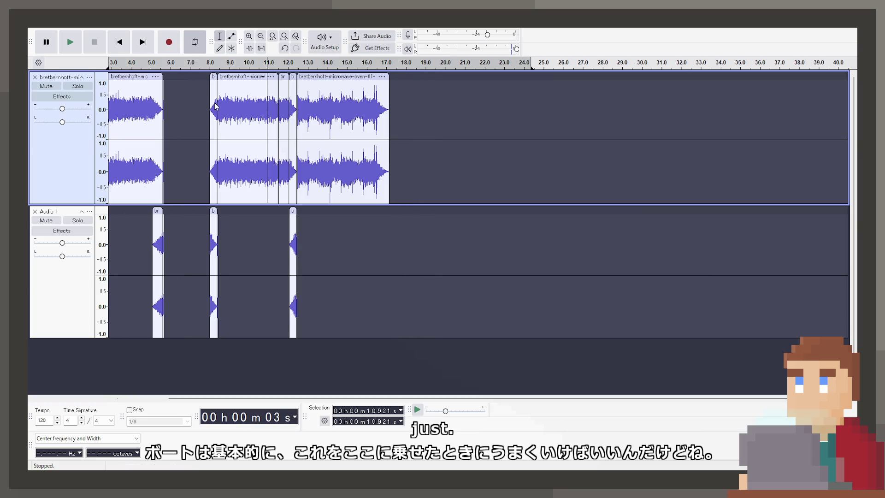
left_click(270, 112)
key("space")
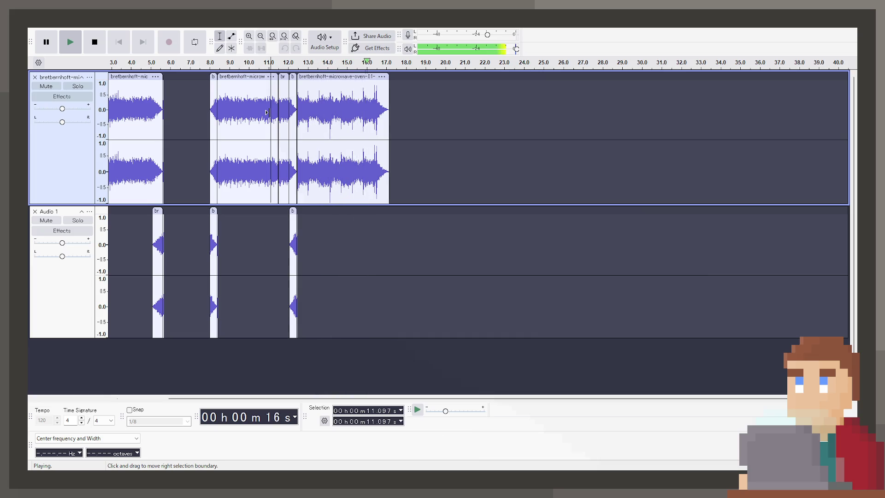
key("space")
scroll(267, 112, "up", 3)
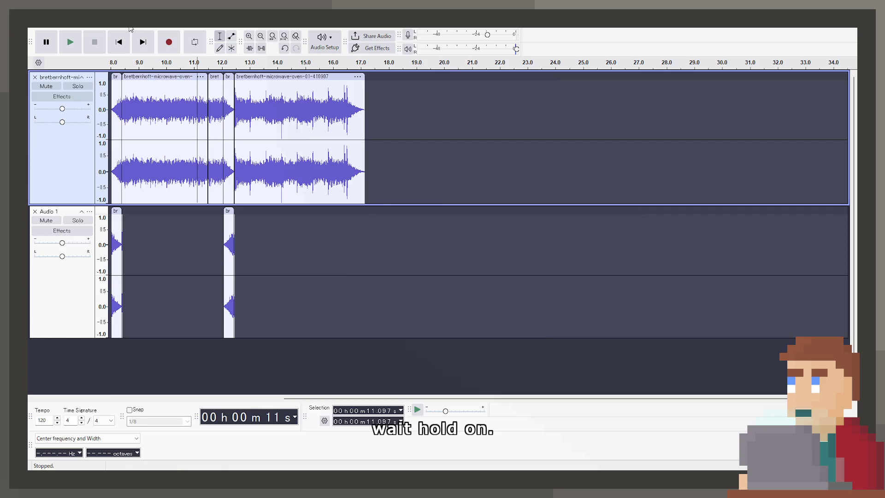
left_click(121, 43)
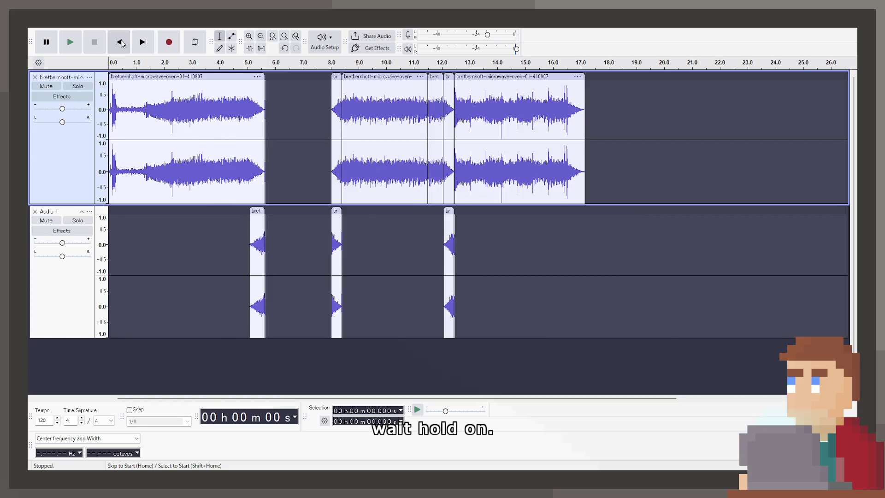
key("space")
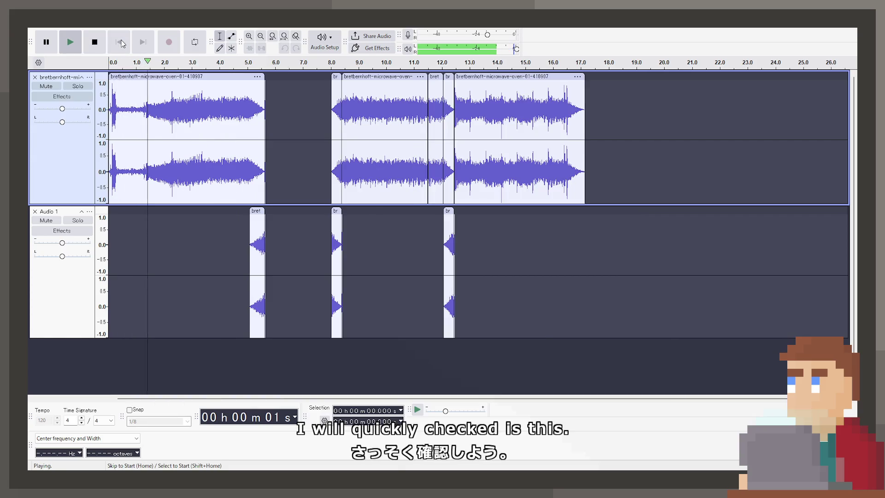
key("space")
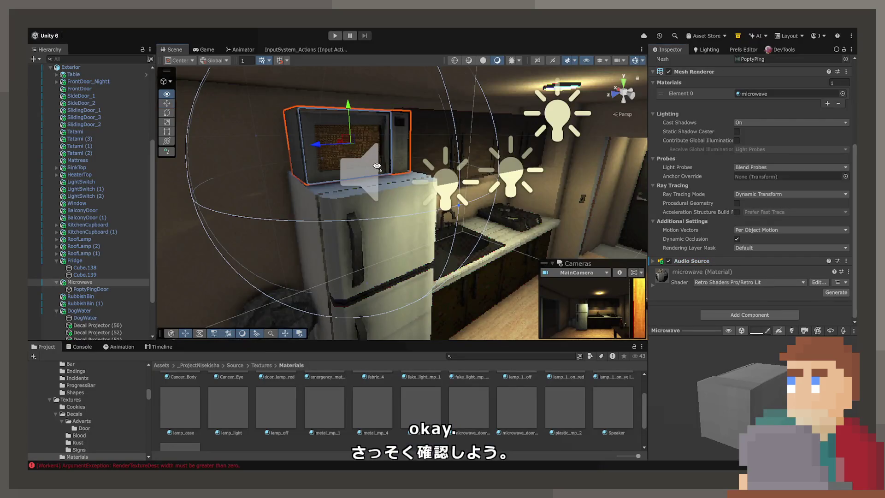
Select the Microwave and drag its Point Light onto the microwave's front panel, near X 0.182, Y 0.276, Z -0.181
scroll(377, 166, "up", 10)
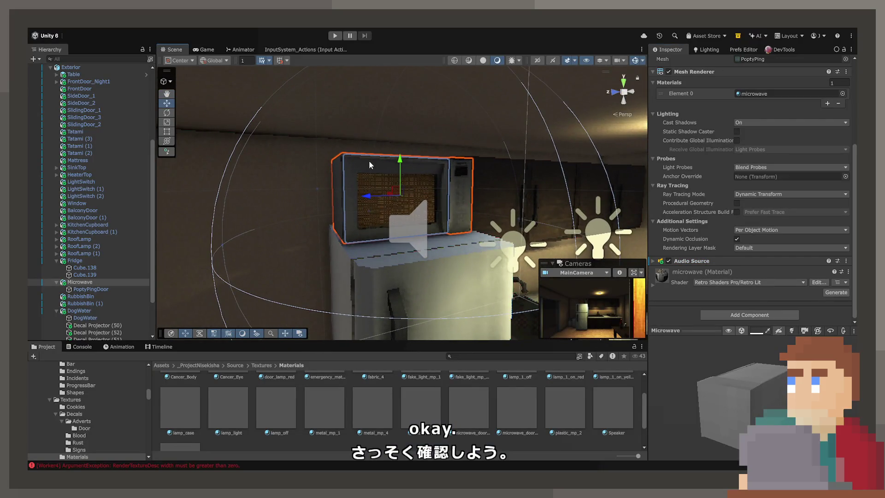
left_click_drag(338, 181, 338, 184)
left_click_drag(429, 141, 407, 139)
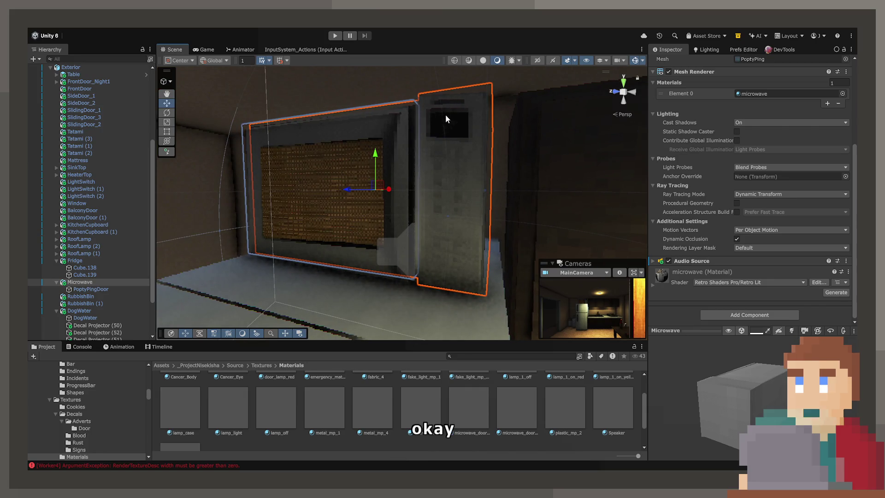
left_click(85, 284)
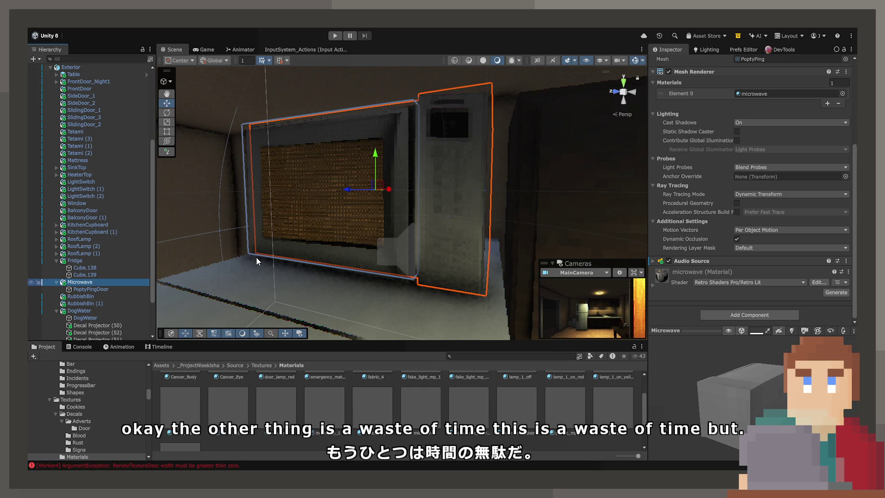
mouse_move(253, 251)
left_mouse_down()
mouse_move(428, 297)
mouse_move(395, 246)
left_mouse_up()
mouse_move(371, 195)
left_mouse_down()
mouse_move(438, 217)
mouse_move(451, 95)
mouse_move(455, 106)
left_mouse_up()
scroll(457, 105, "up", 10)
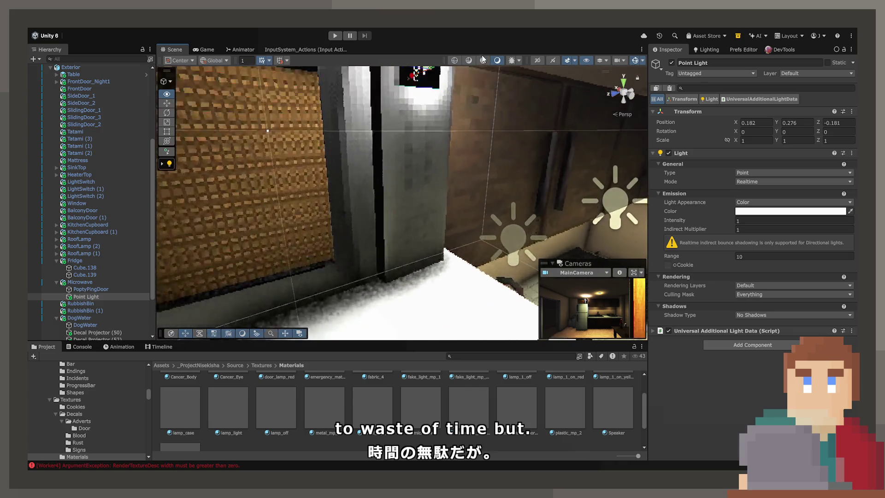
Nudge the point light into place, set its Range to 0.1 and its colour to yellowish green
left_click_drag(436, 145, 450, 152)
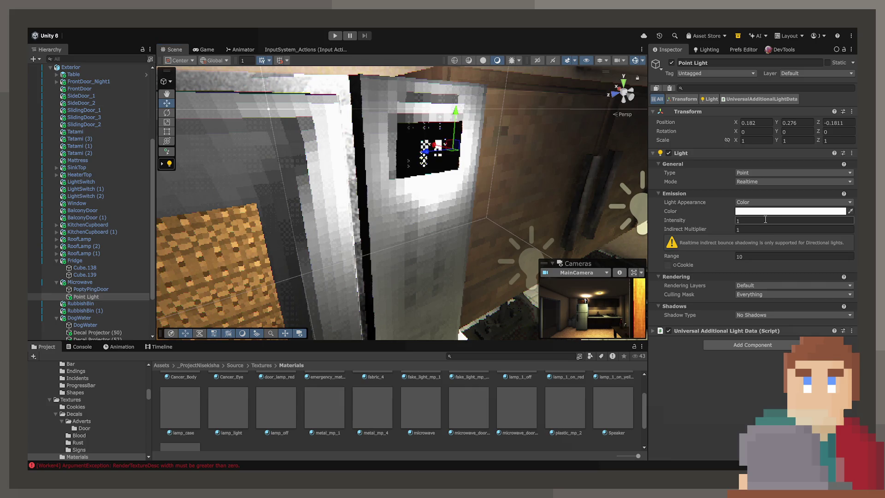
left_click(773, 256)
type("1")
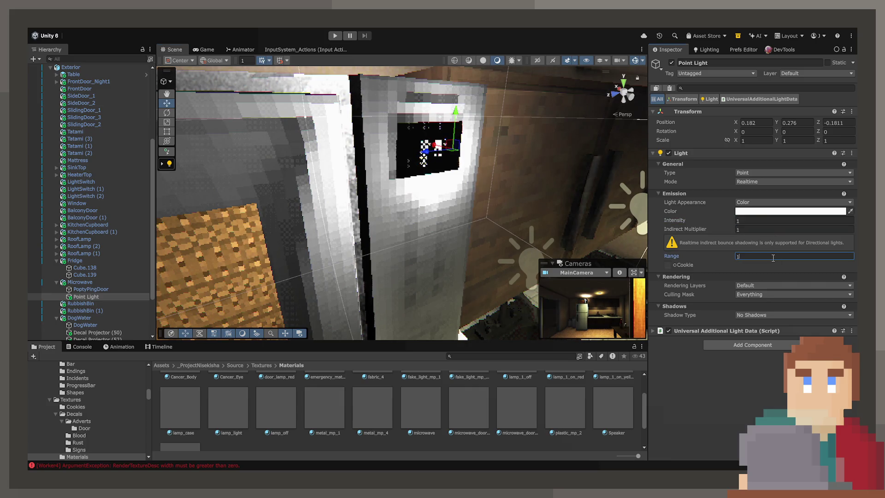
key("BackSpace")
type("0.1")
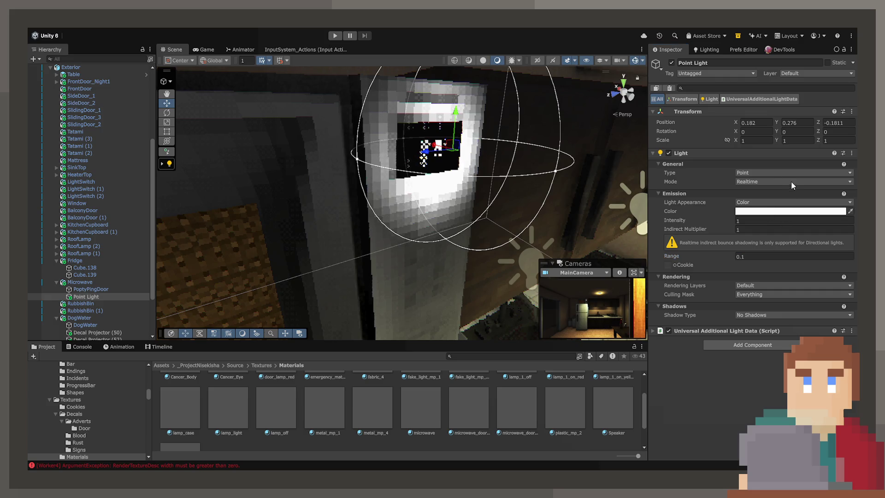
key("ctrl+v")
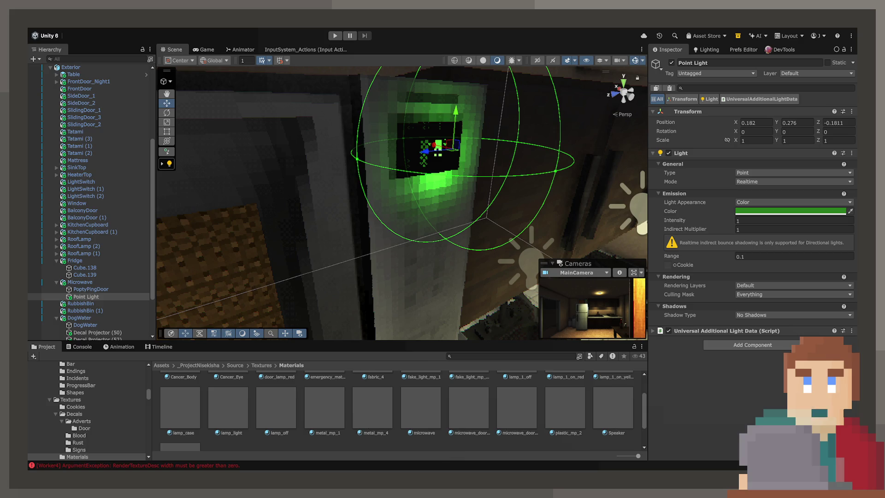
key("ctrl+z")
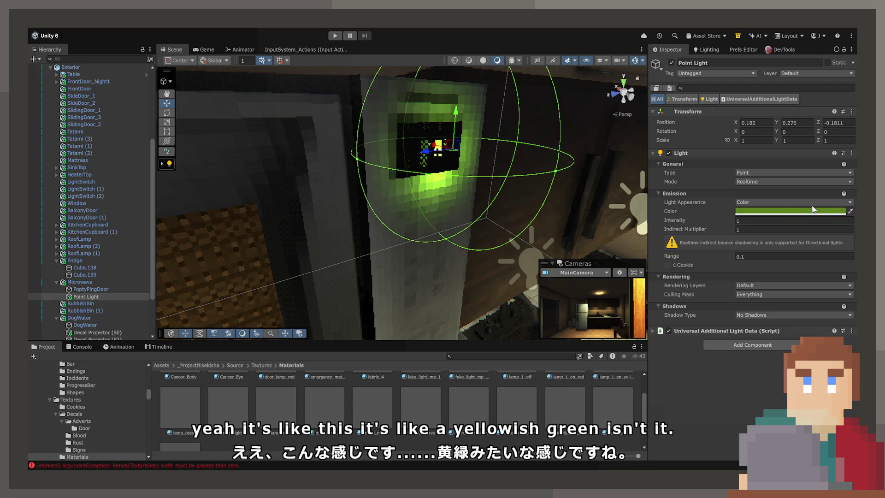
Toggle the Point Light off and on to compare the green glow on the display
mouse_move(461, 193)
left_mouse_down()
mouse_move(474, 178)
mouse_move(335, 197)
mouse_move(323, 189)
left_mouse_up()
left_click(351, 150)
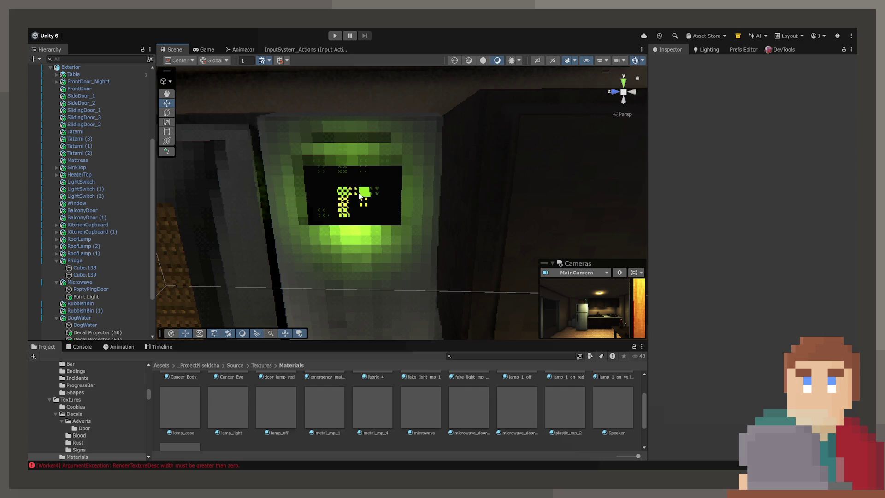
left_click(98, 297)
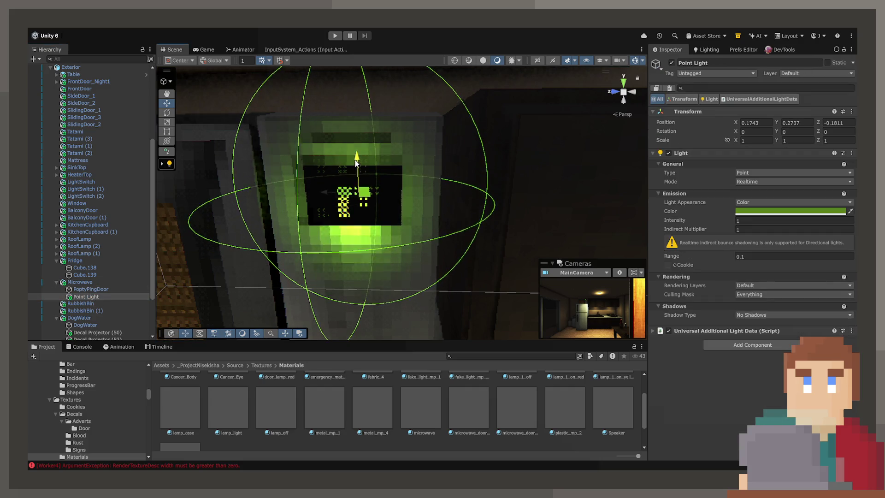
scroll(412, 221, "down", 3)
mouse_move(408, 218)
left_mouse_down()
mouse_move(420, 220)
mouse_move(408, 202)
left_mouse_up()
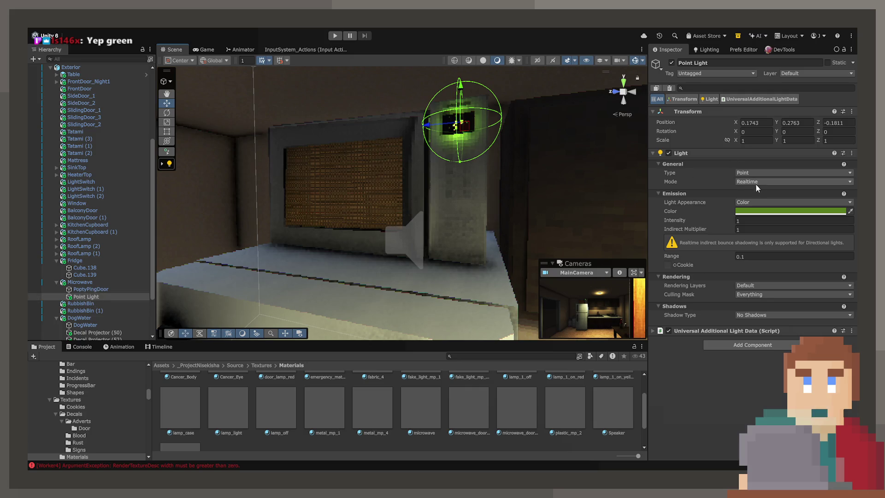
left_click(669, 153)
left_click(668, 153)
left_click(668, 153)
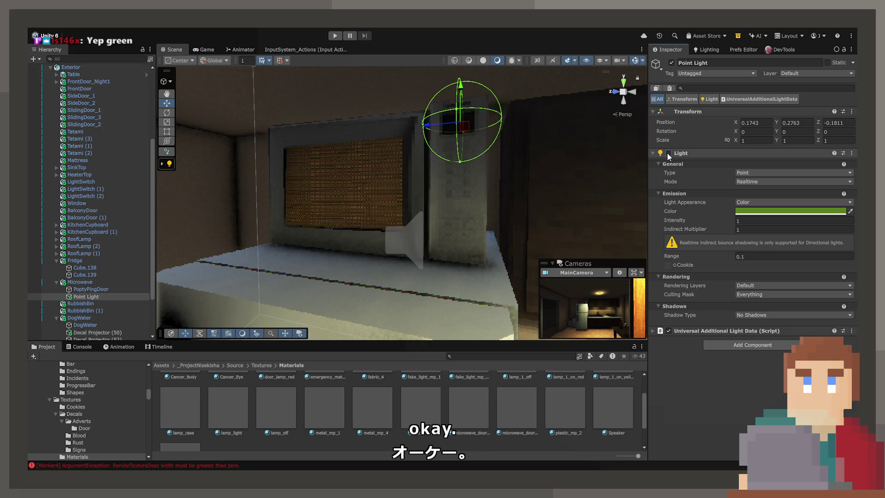
left_click(668, 153)
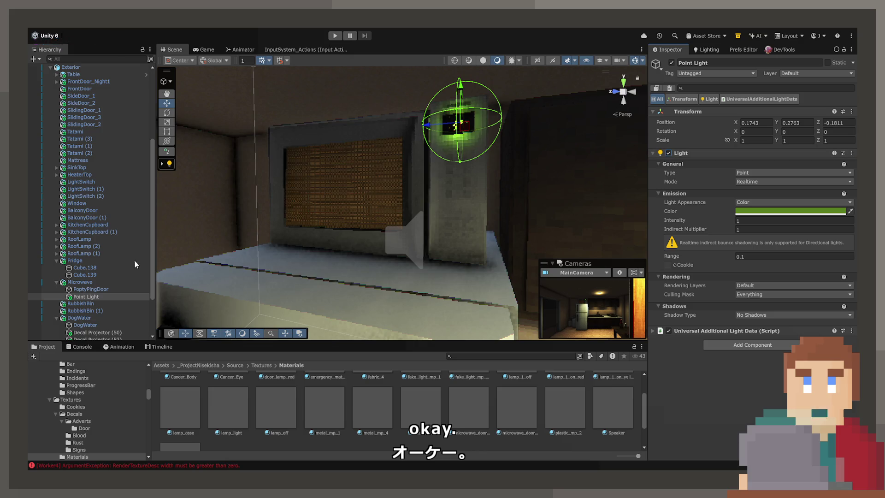
left_click(86, 285)
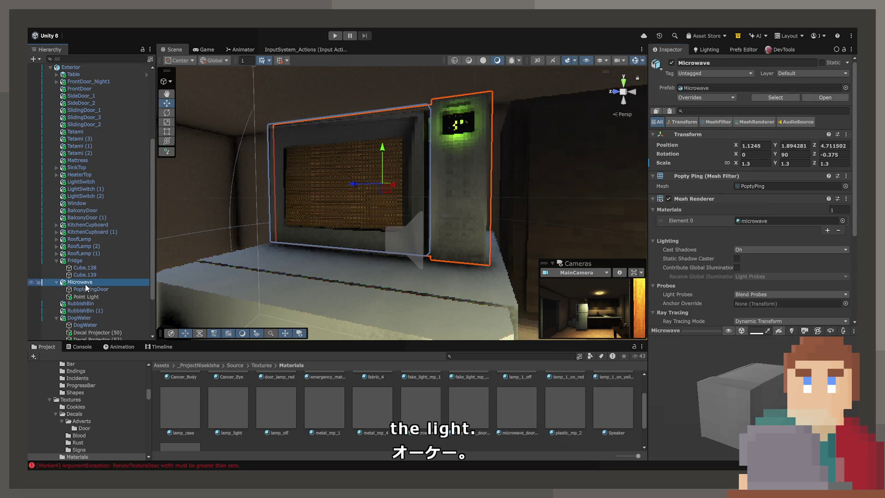
left_click(112, 288)
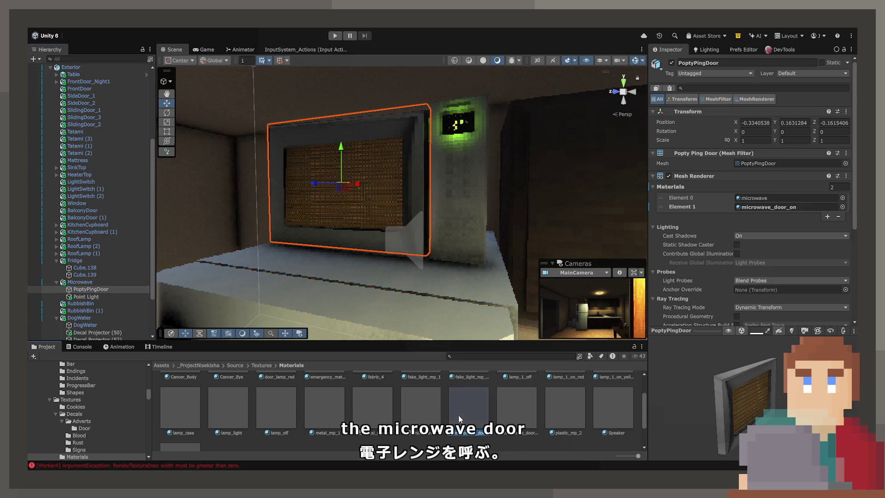
scroll(792, 203, "down", 3)
left_click_drag(793, 187, 792, 155)
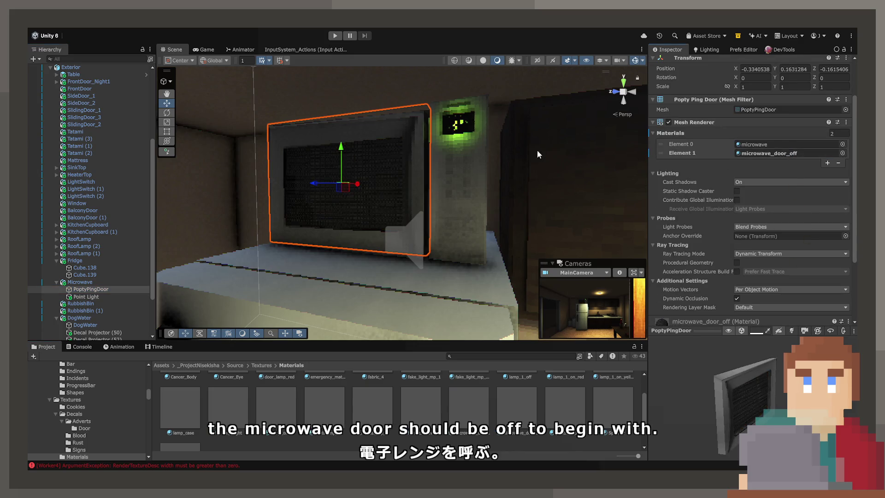
left_click_drag(396, 158, 380, 159)
left_click(115, 282)
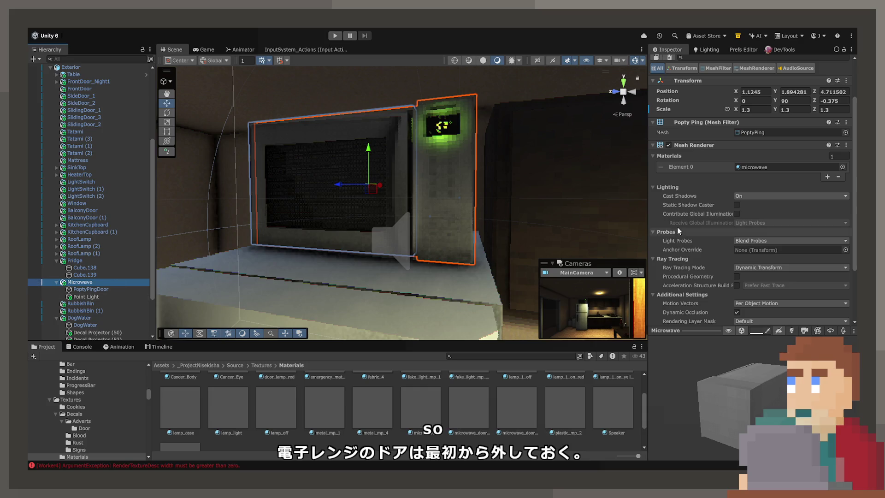
left_click(653, 146)
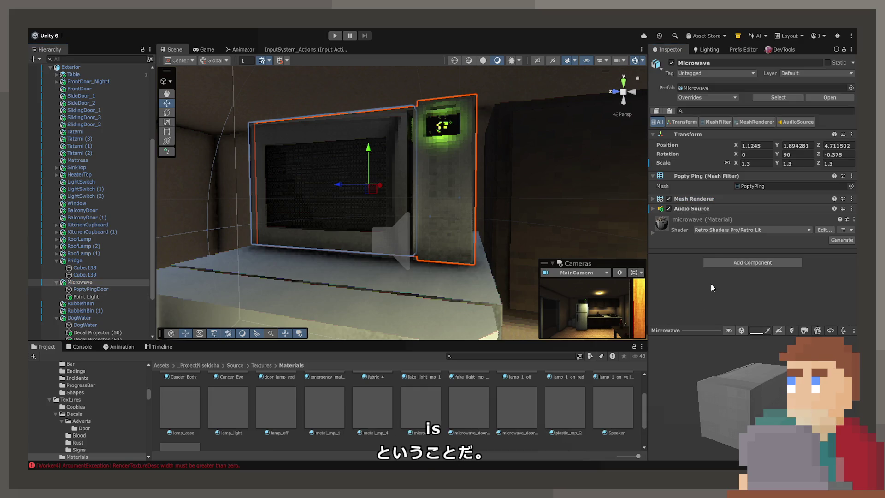
left_click(92, 288)
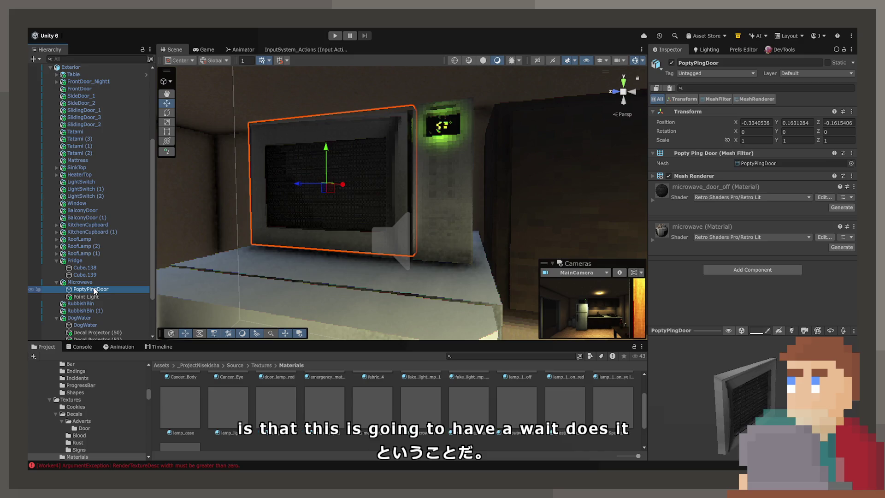
left_click(95, 281)
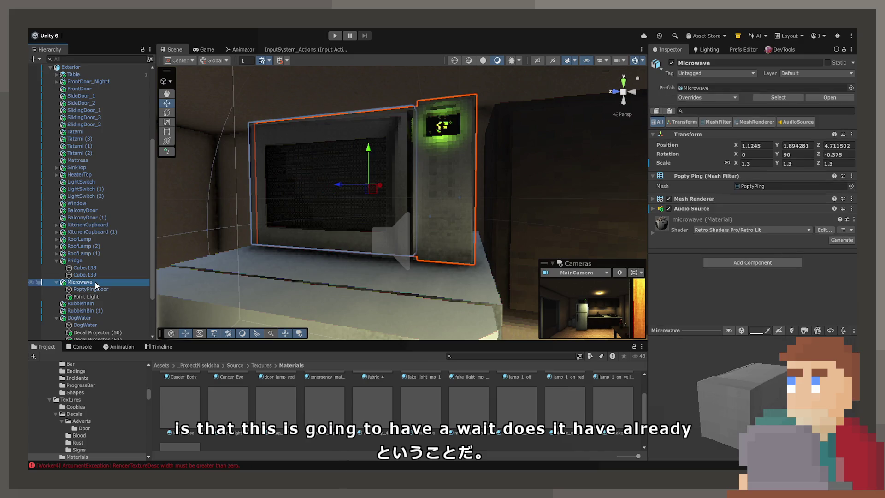
Add a Box Collider component to the Microwave
left_click(753, 262)
type("box")
key("Return")
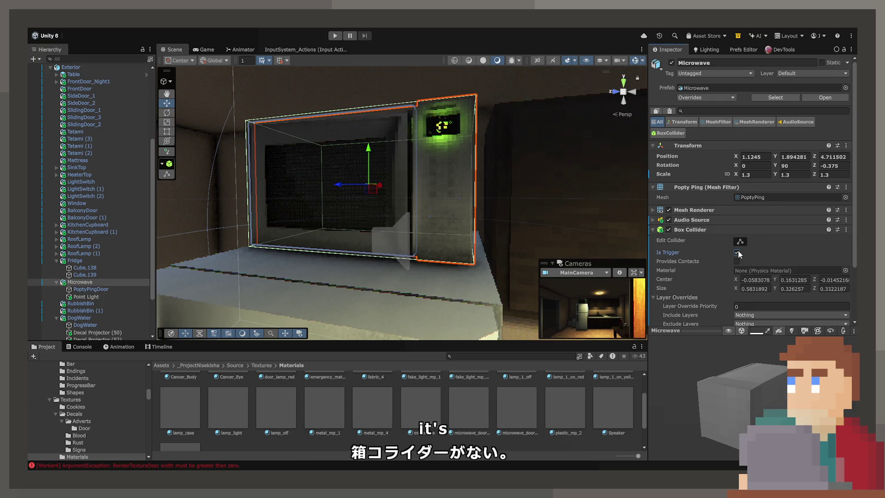
left_click(653, 229)
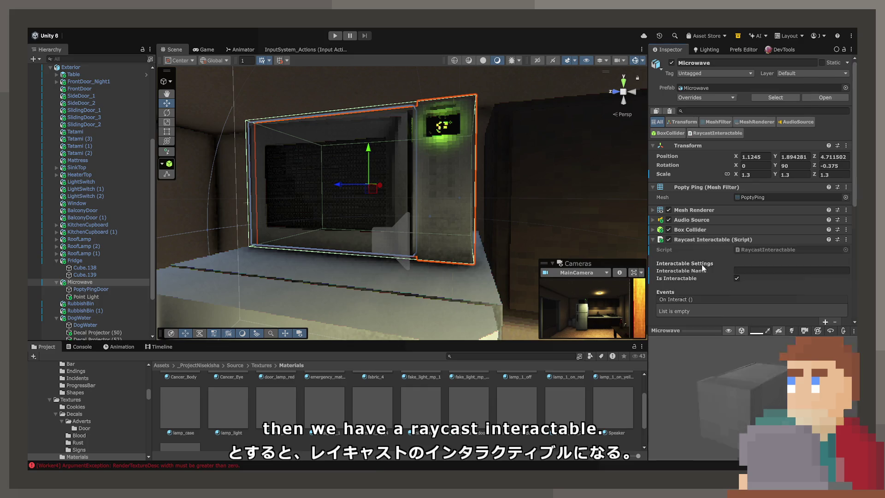
Set the Raycast Interactable's Interaction Distance to 1.5 and attach the MicrowaveCycle script
scroll(702, 264, "down", 8)
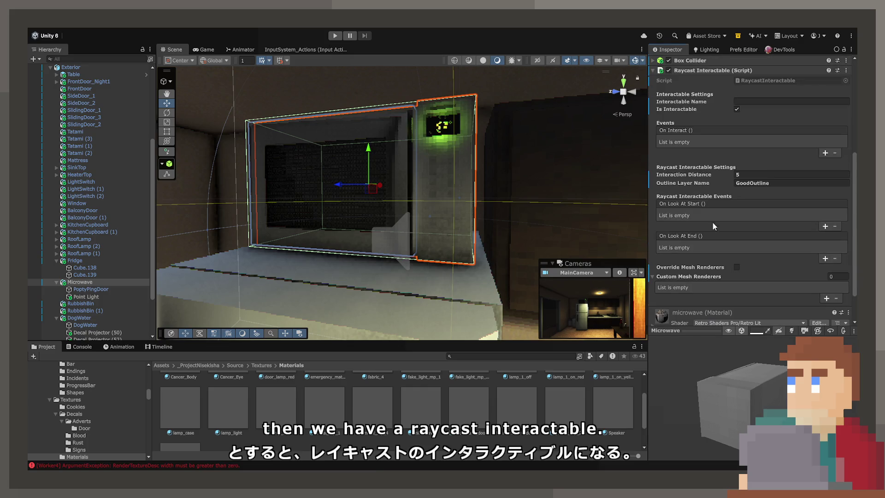
mouse_move(442, 217)
left_mouse_down()
mouse_move(454, 216)
mouse_move(377, 225)
left_mouse_up()
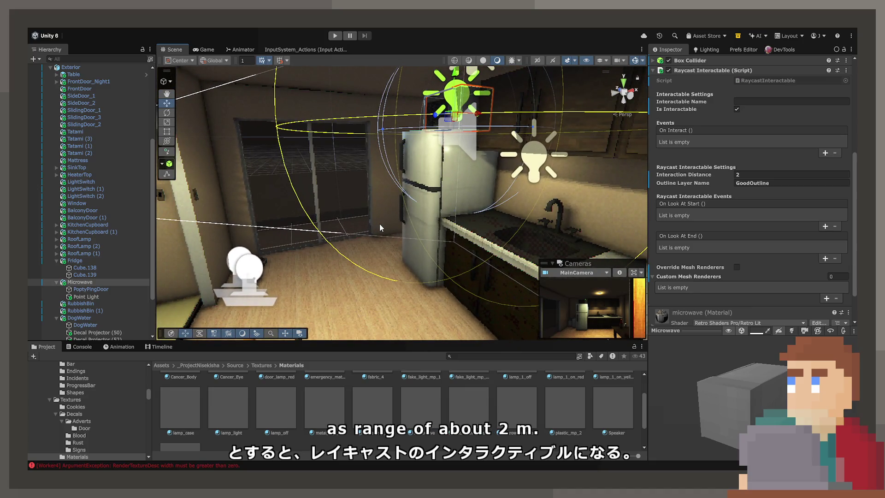
left_click_drag(444, 224, 466, 223)
left_click(727, 175)
type("1.5")
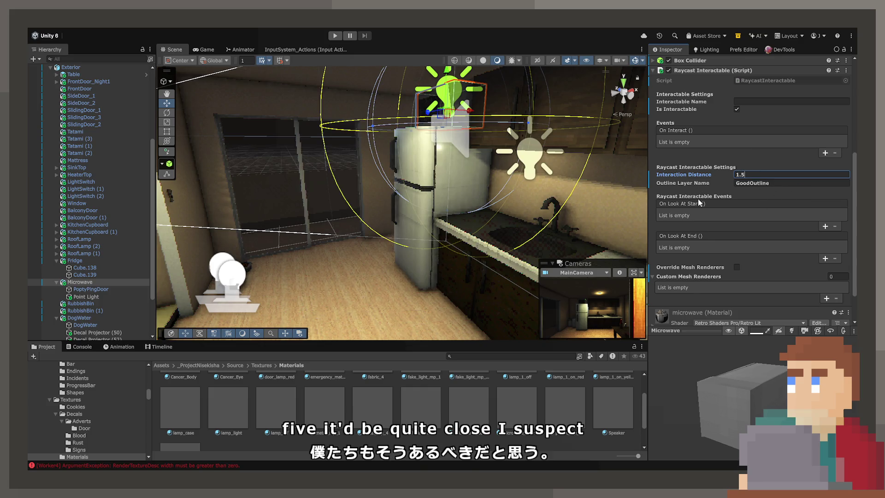
scroll(698, 198, "down", 1)
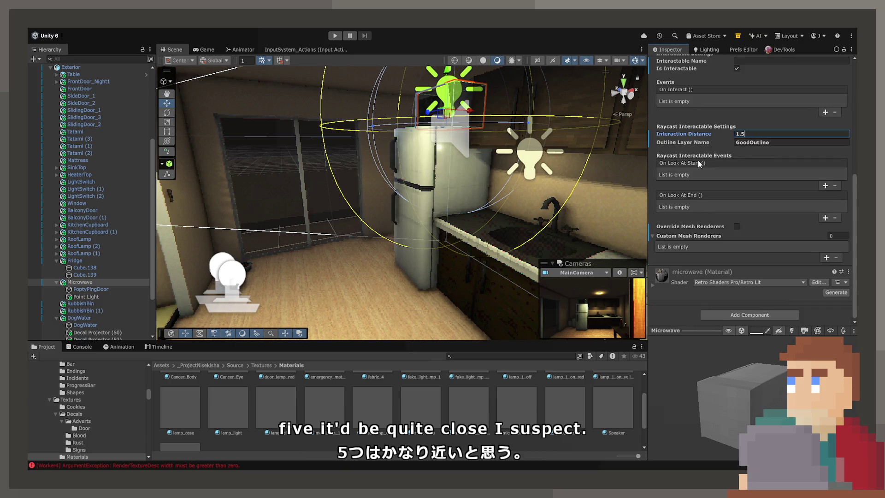
scroll(697, 170, "up", 2)
left_click(657, 79)
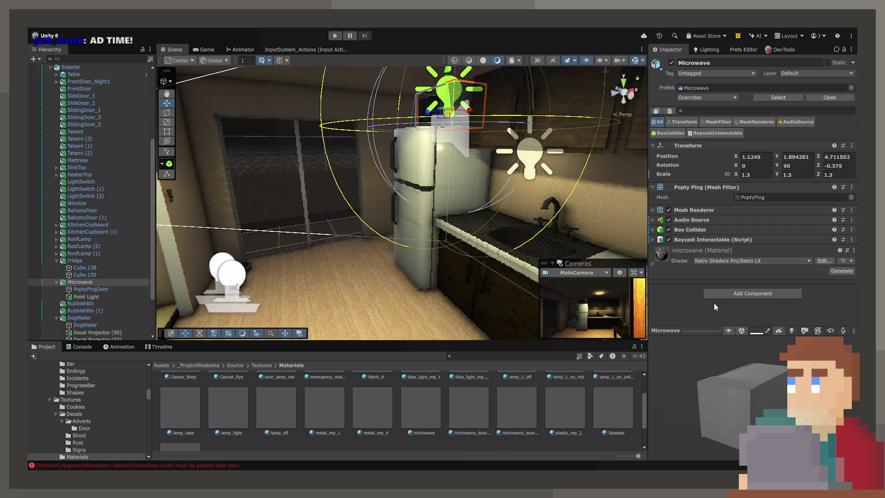
left_click(749, 260)
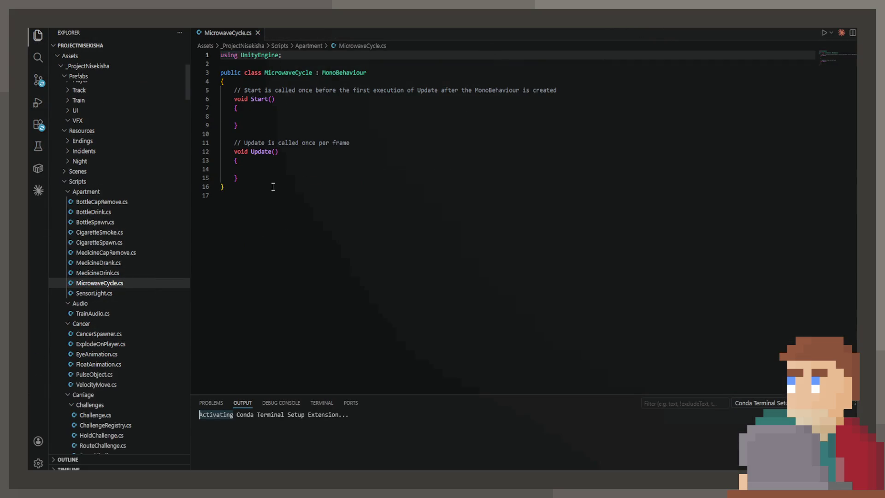
Replace the empty Start and Update methods with '[SerializeField] private Material material;'
left_click_drag(237, 178, 234, 91)
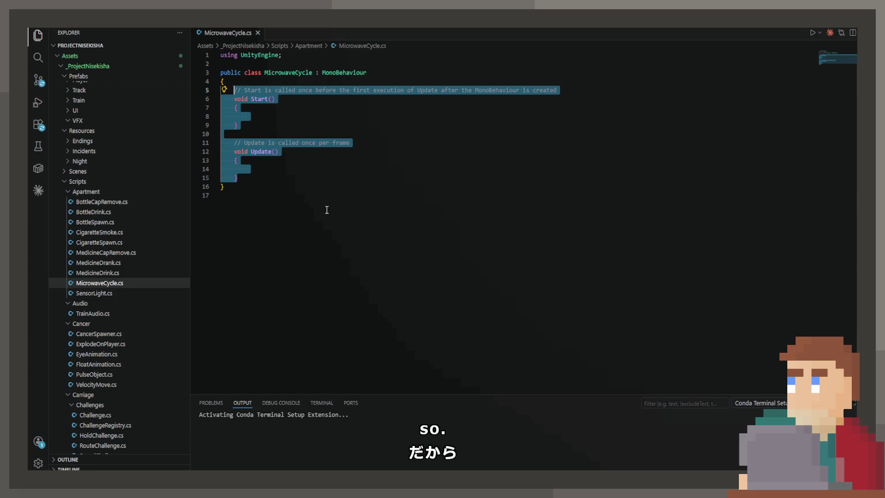
key("BackSpace")
type("[Seria")
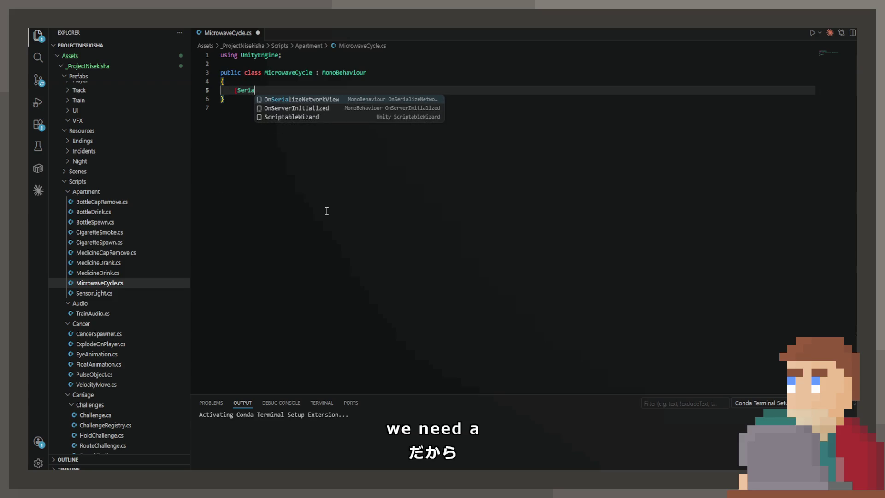
type("lizeField] ")
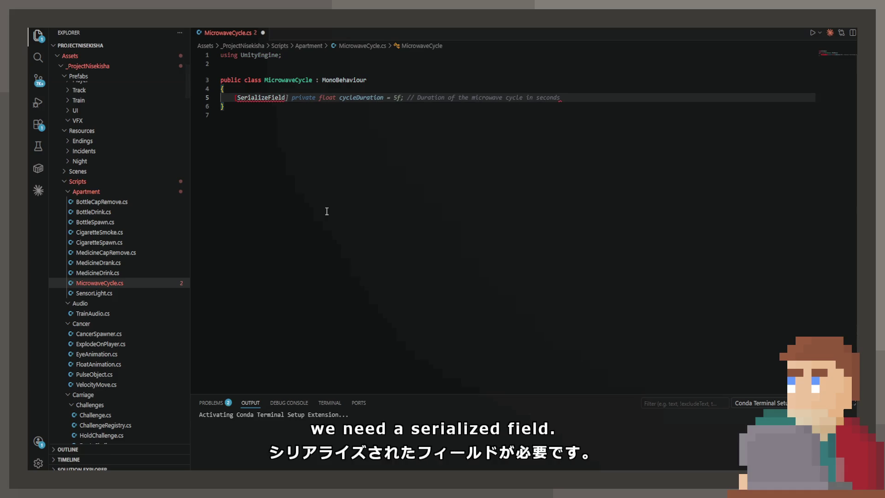
type("pri")
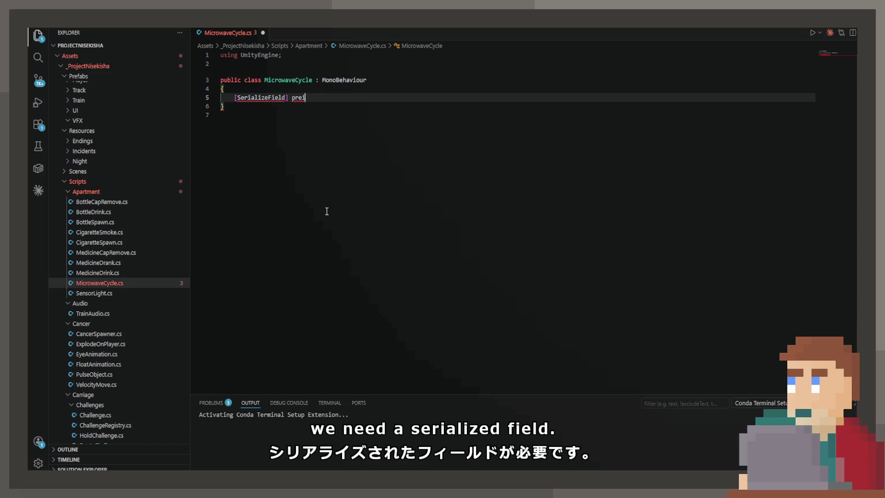
type("vate Mater")
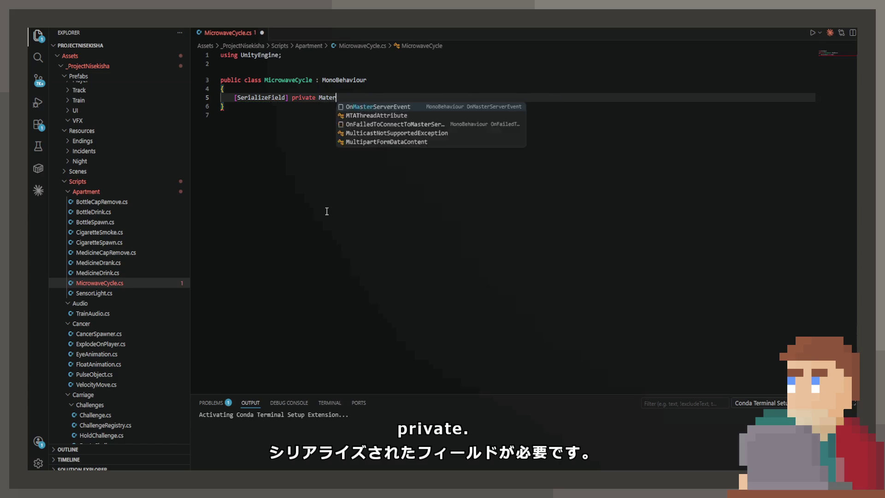
type("ial ")
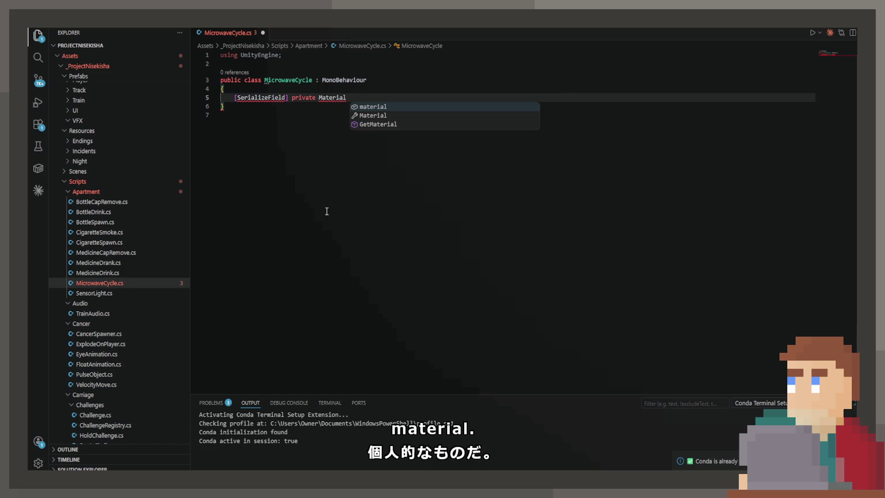
type("microwave_off;")
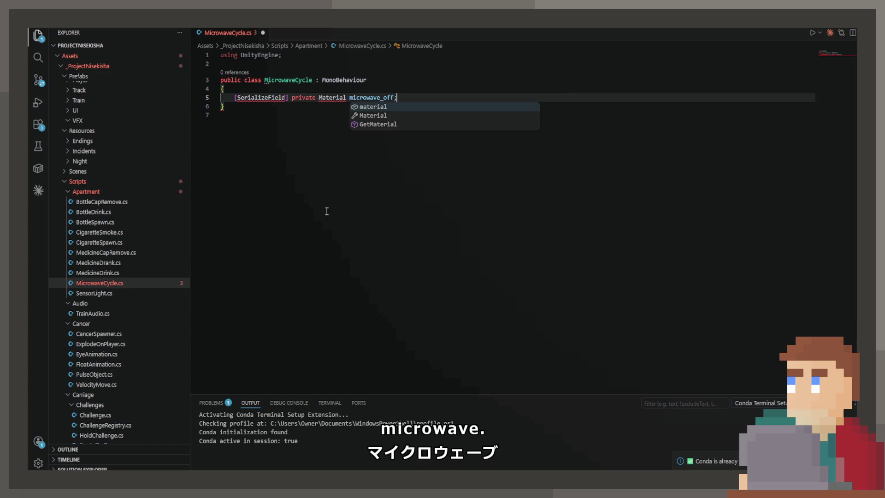
key("Return")
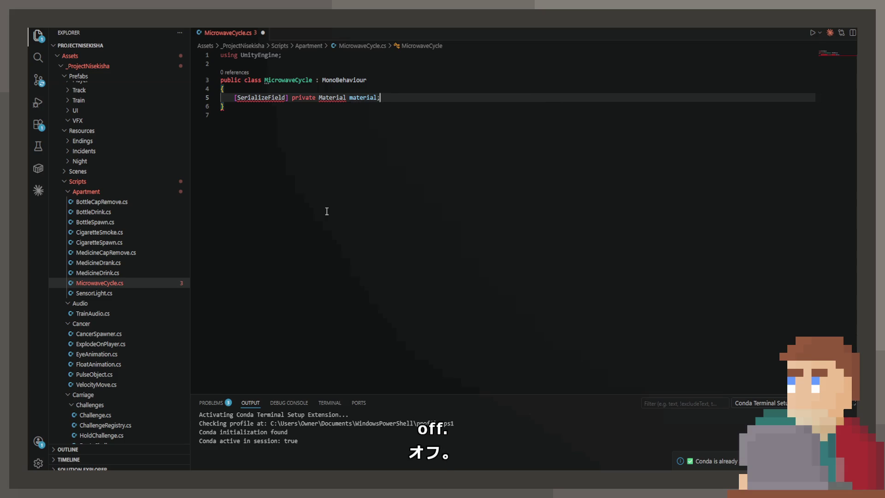
type(";")
key("Return")
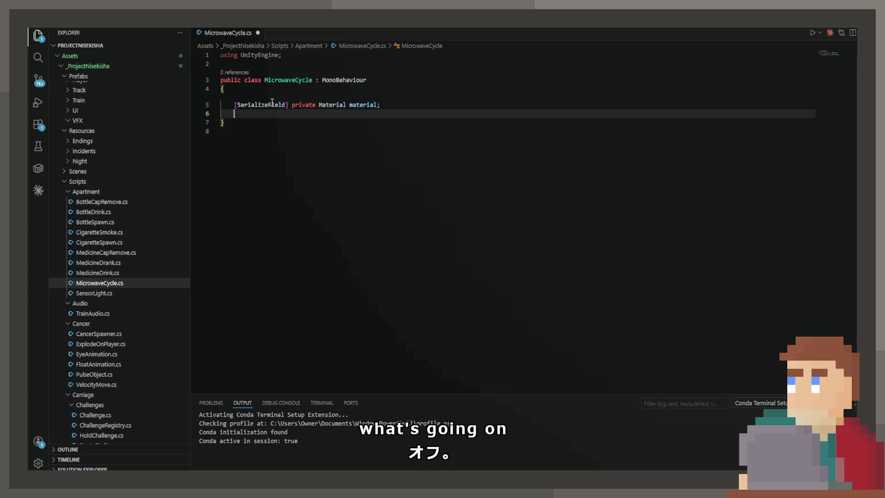
Accept the suggested cycleDuration line, change its type to Material, and rename the first field microwaveOff
key("Tab")
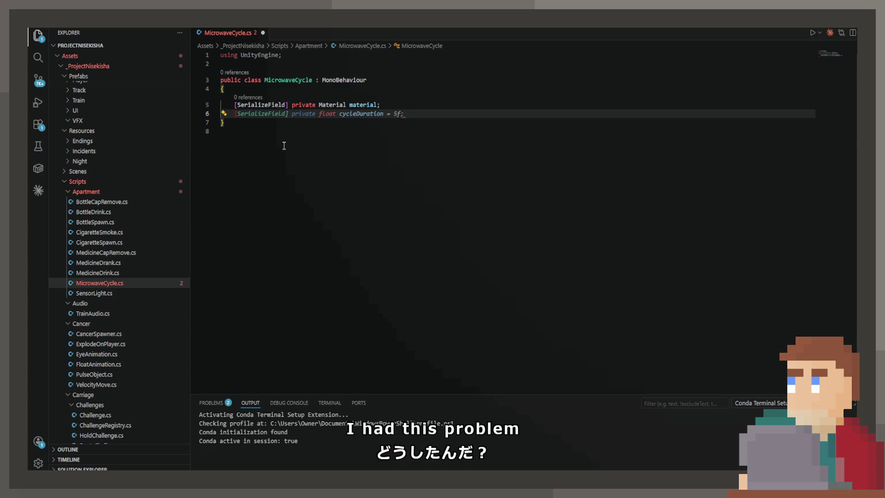
double_click(328, 105)
key("ctrl+c")
double_click(328, 113)
key("ctrl+v")
double_click(363, 113)
double_click(363, 106)
type("microwave")
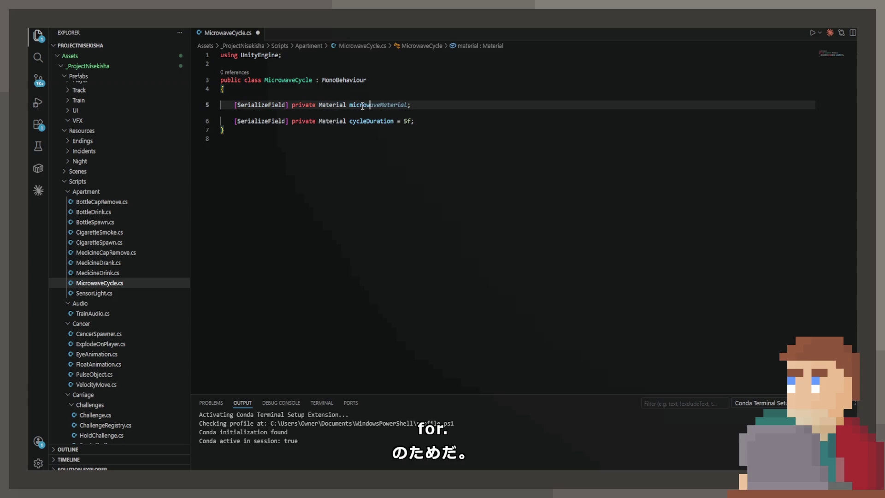
type("Off")
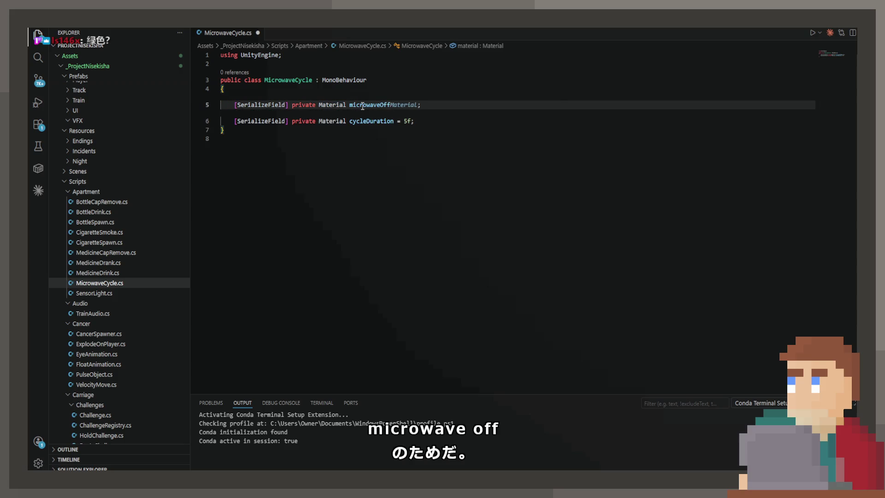
Rename the second field microwaveOff as well and remove its ' = 5f' initializer
double_click(362, 105)
key("ctrl+c")
double_click(367, 119)
key("ctrl+v")
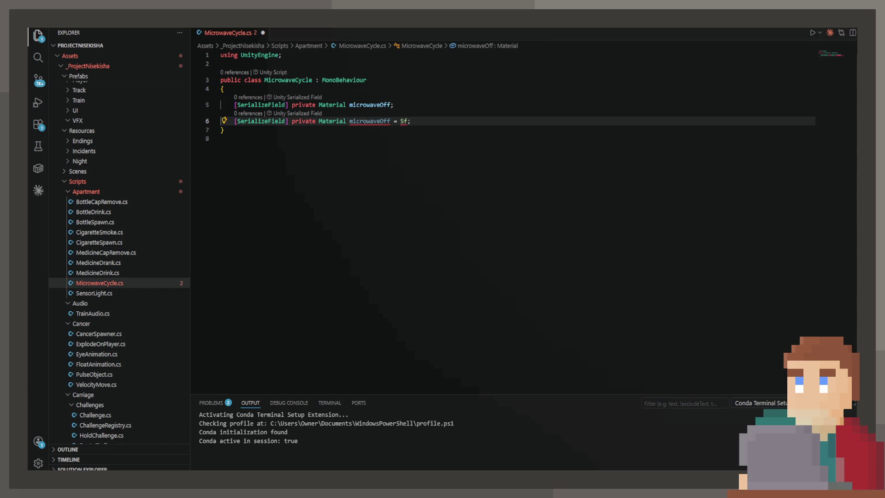
left_click(420, 127)
left_click(415, 121)
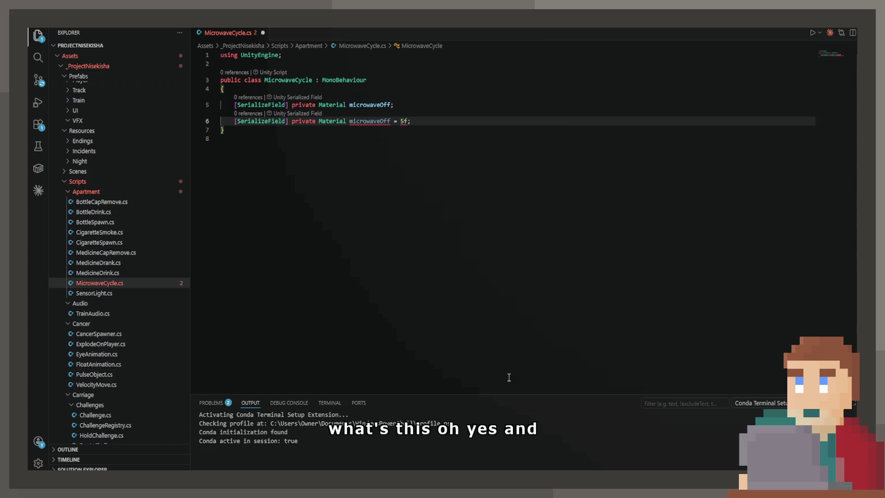
key("BackSpace")
key("BackSpace")
key("BackSpace")
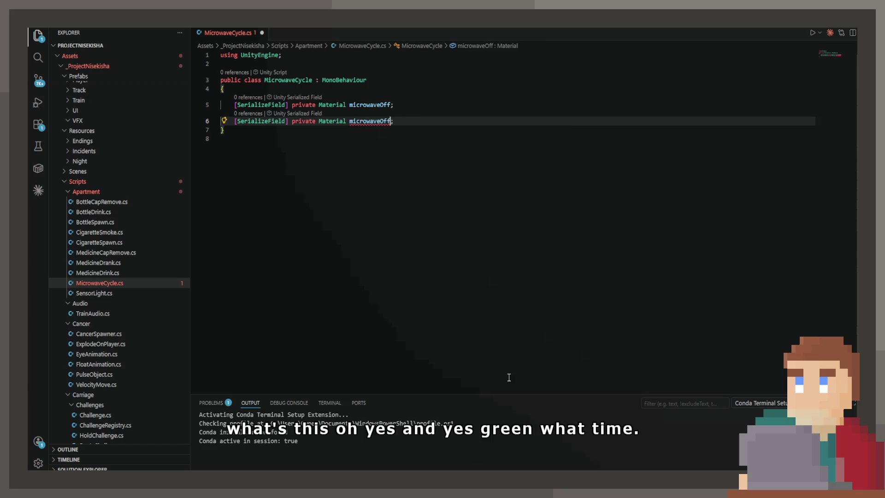
left_click(509, 377)
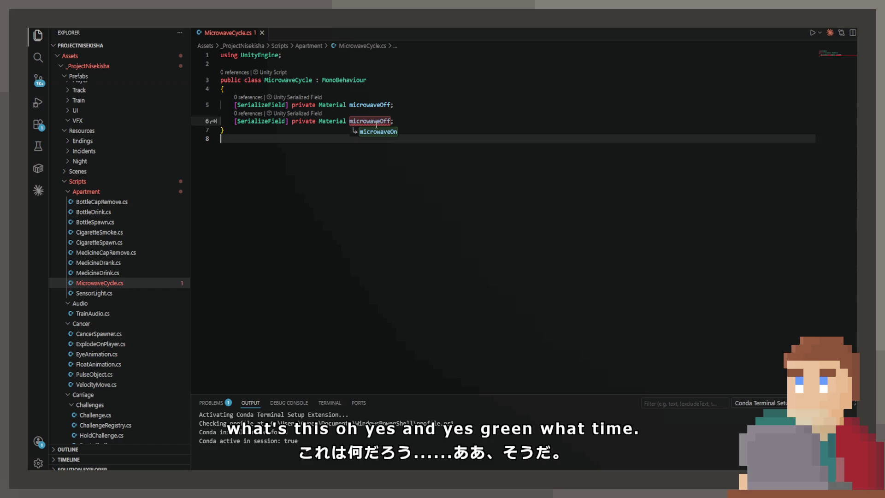